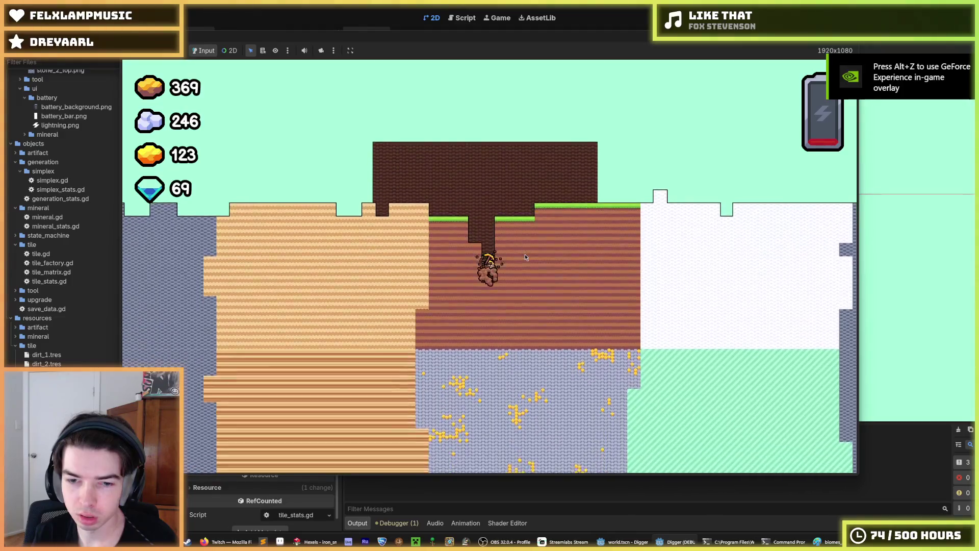
Stop the game and return to generation.gd's _add_minerals code in the Script editor.
{"action": "key", "text": "F8"}
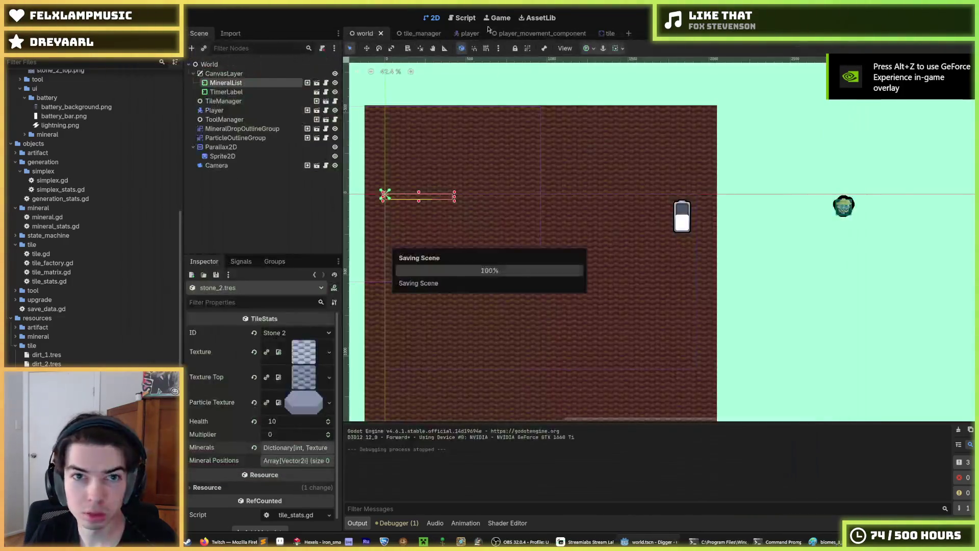
{"action": "left_click", "coordinate": [465, 17]}
{"action": "scroll", "coordinate": [550, 255], "scroll_direction": "down", "scroll_amount": 2}
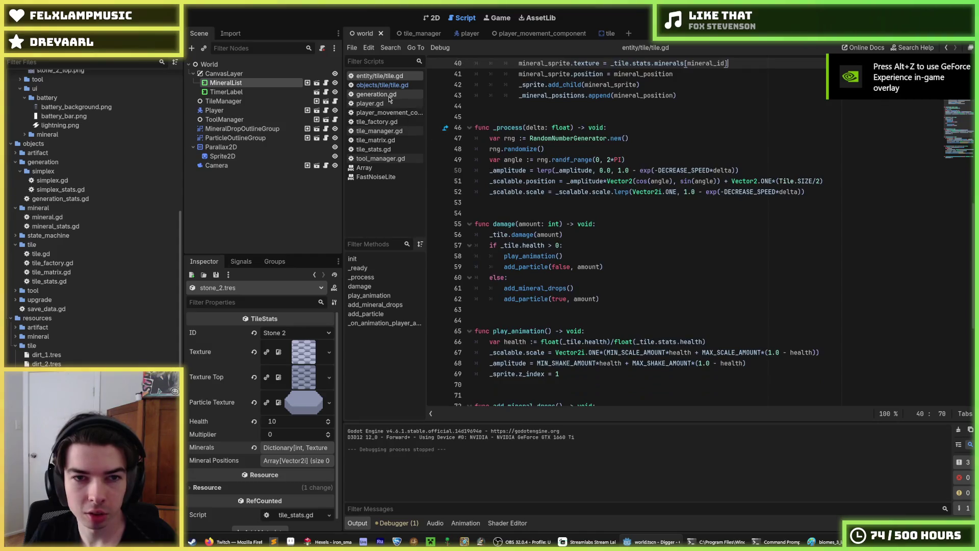
{"action": "left_click", "coordinate": [376, 93]}
{"action": "left_click", "coordinate": [762, 365]}
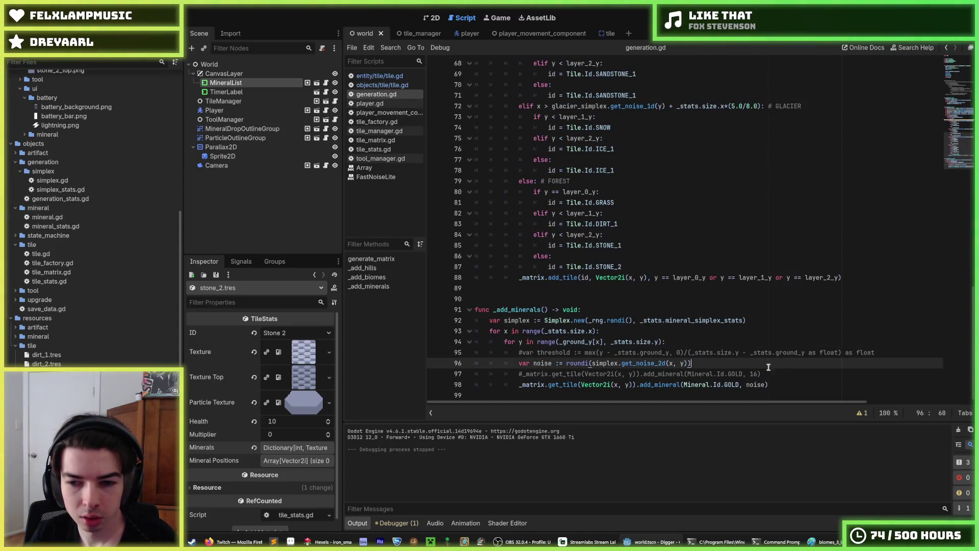
{"action": "left_click", "coordinate": [771, 383]}
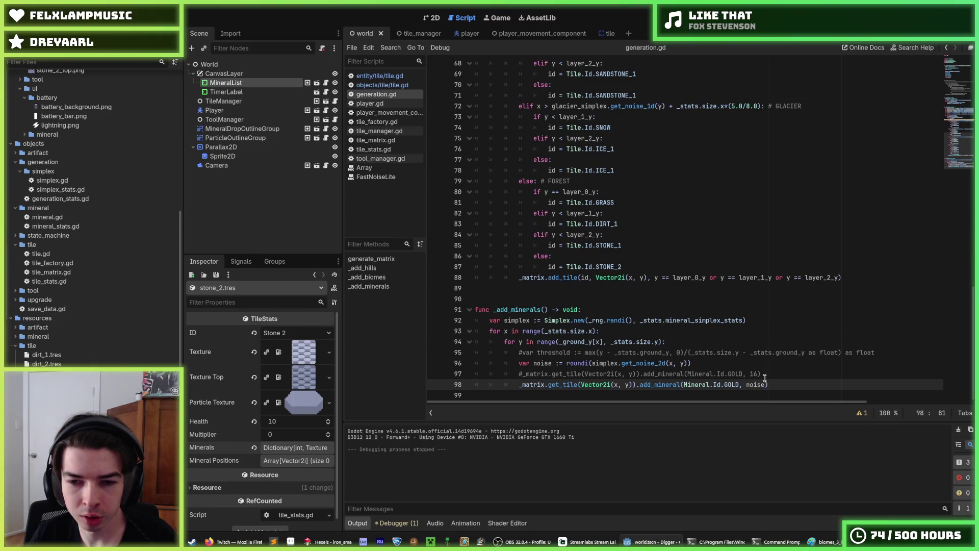
{"action": "left_click", "coordinate": [704, 325]}
Split the simplex generator into iron_simplex and gold_simplex declarations, iron first.
{"action": "key", "text": "ctrl+shift+d"}
{"action": "left_click", "coordinate": [504, 321]}
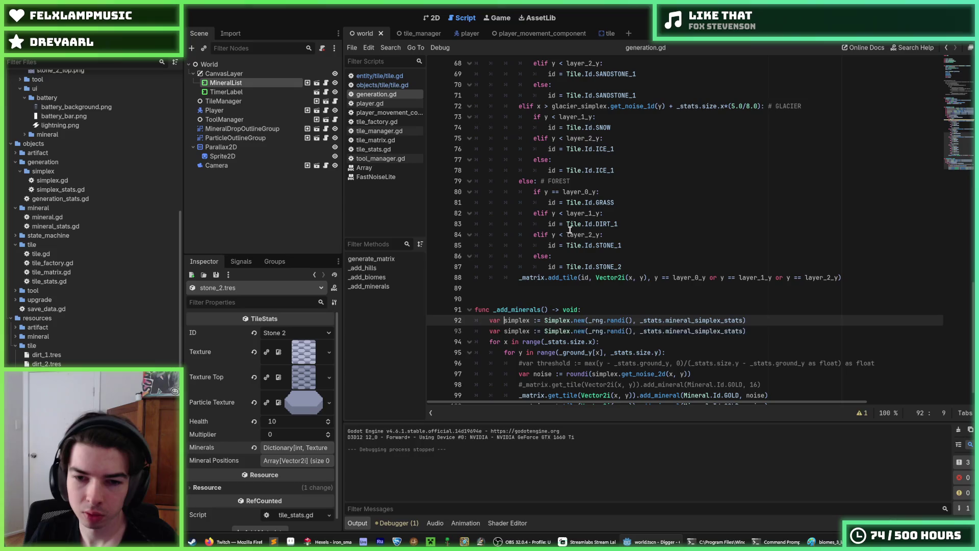
{"action": "type", "text": "gold_"}
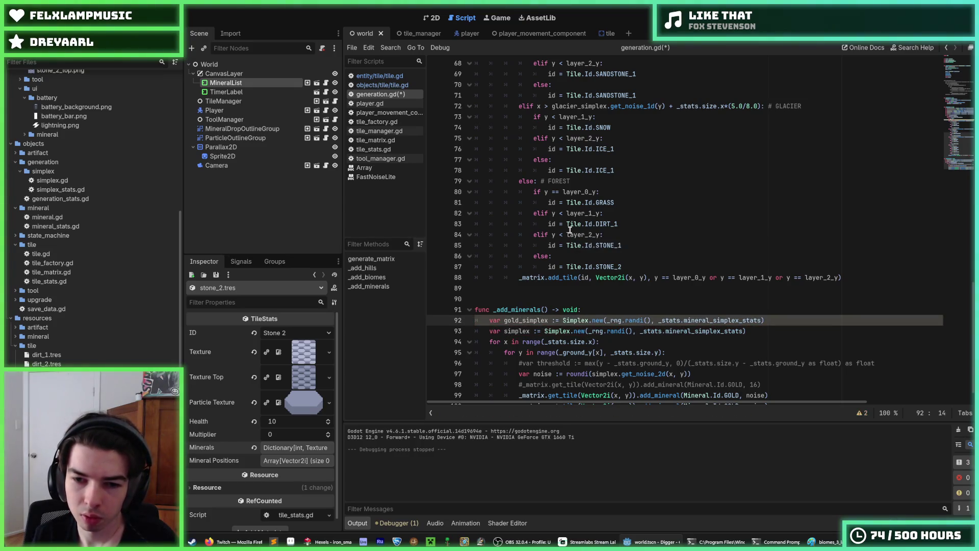
{"action": "scroll", "coordinate": [573, 233], "scroll_direction": "down", "scroll_amount": 1}
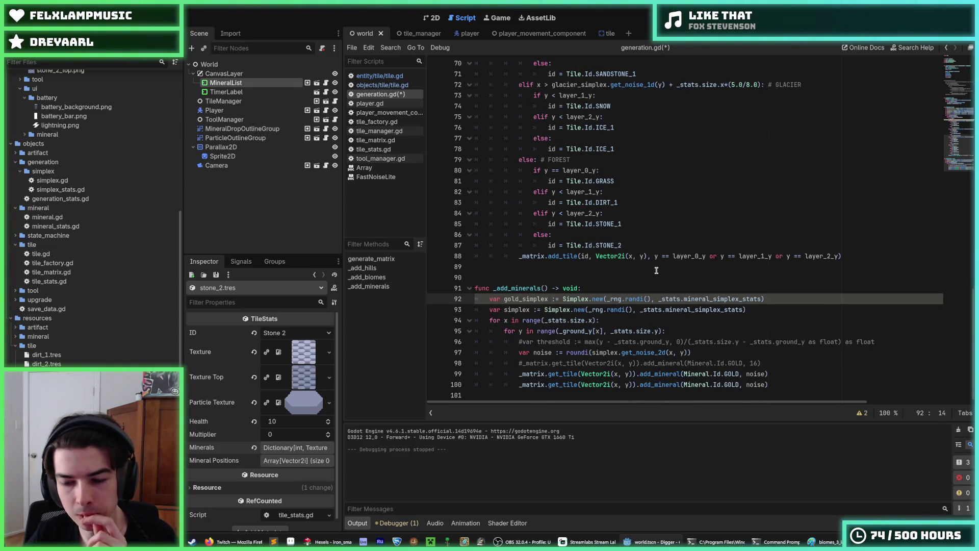
{"action": "left_click", "coordinate": [750, 309]}
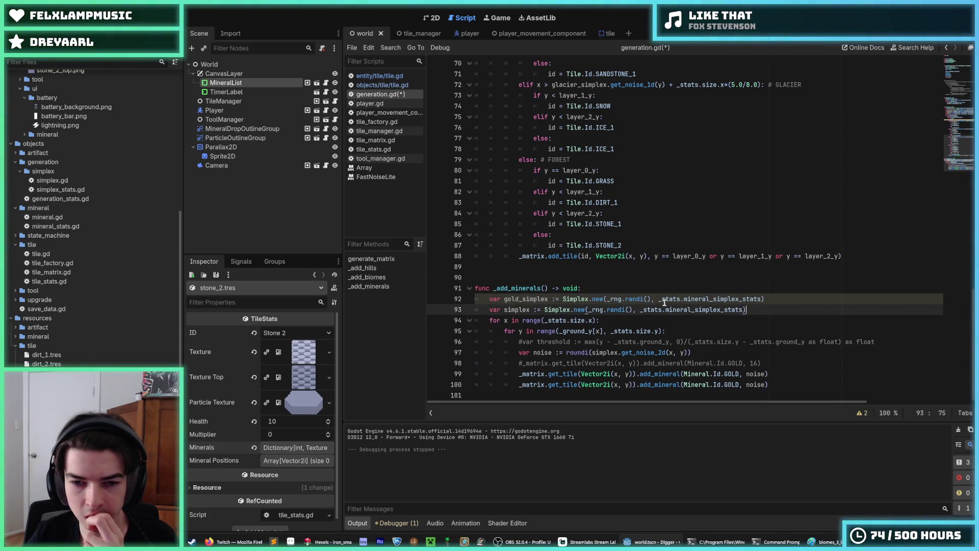
{"action": "left_click", "coordinate": [505, 309]}
{"action": "type", "text": "iron_"}
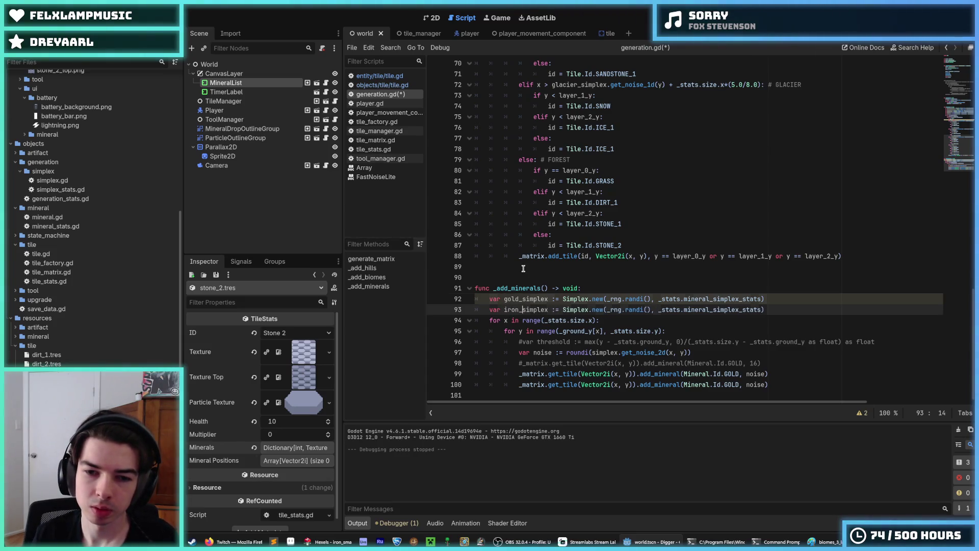
{"action": "key", "text": "alt+Up"}
{"action": "key", "text": "ctrl+s"}
{"action": "double_click", "coordinate": [512, 300]}
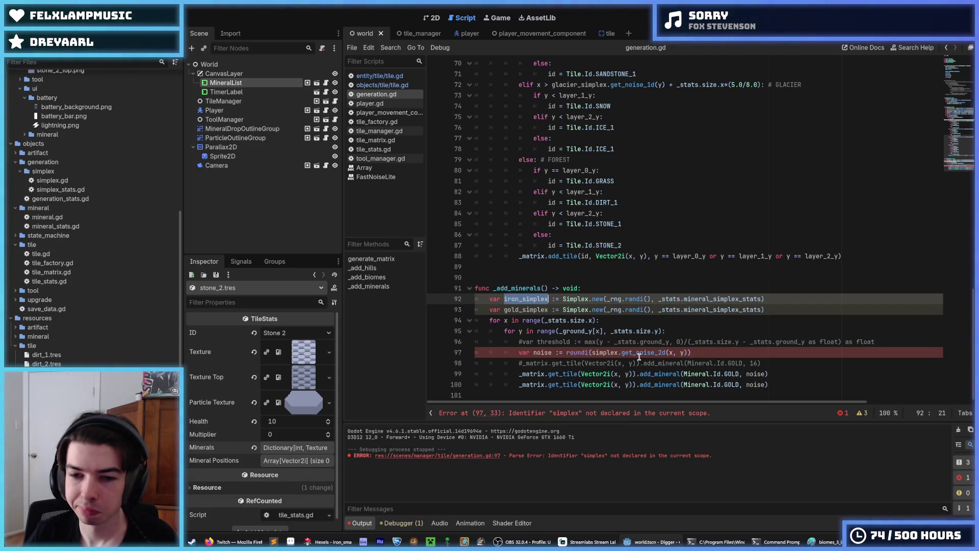
Sample noise from iron_simplex and remove the commented add_mineral line.
{"action": "double_click", "coordinate": [577, 353]}
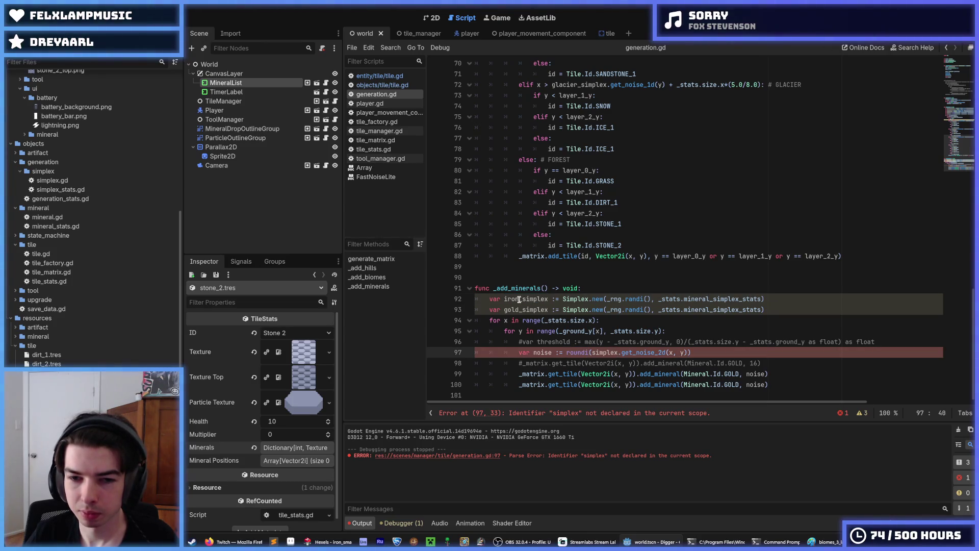
{"action": "left_click", "coordinate": [591, 353]}
{"action": "type", "text": "iron_"}
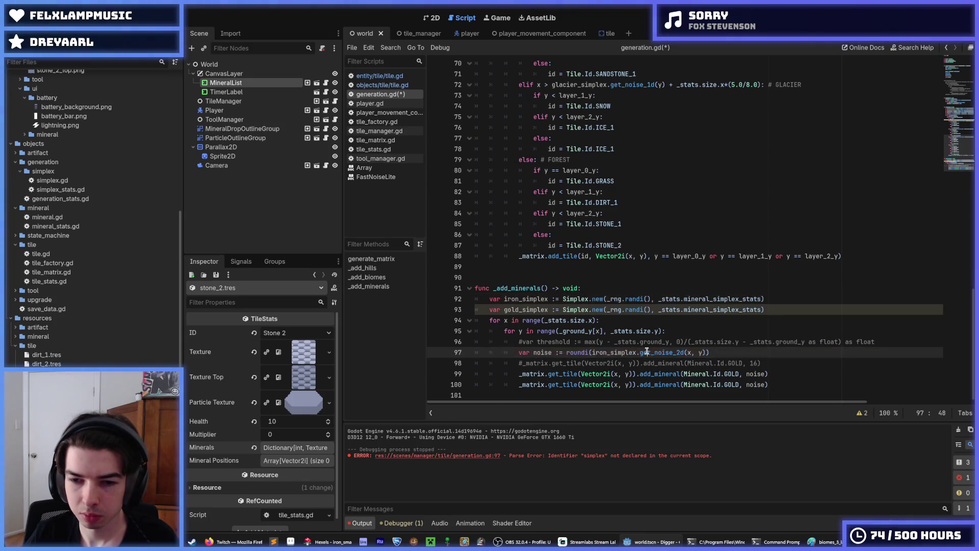
{"action": "left_click", "coordinate": [697, 374]}
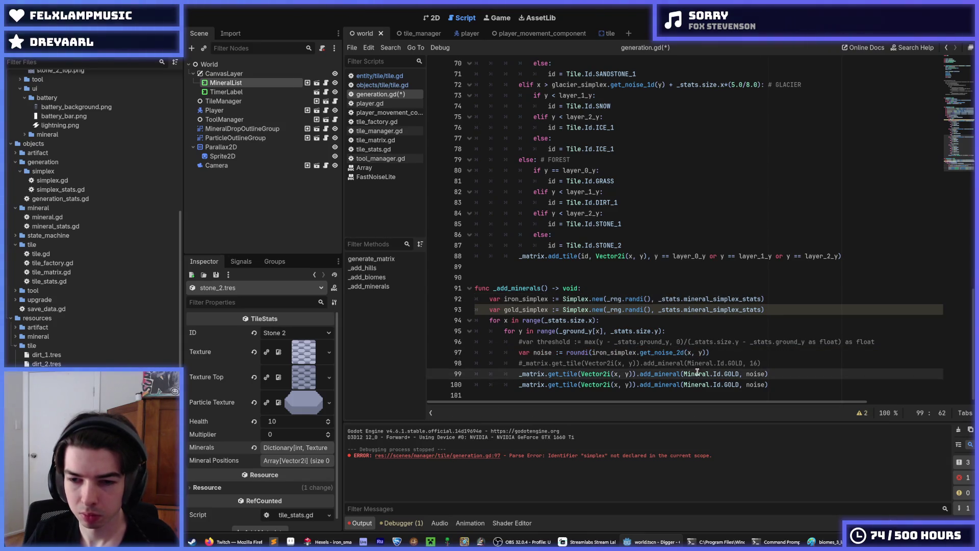
{"action": "left_click", "coordinate": [800, 366]}
{"action": "key", "text": "ctrl+shift+k"}
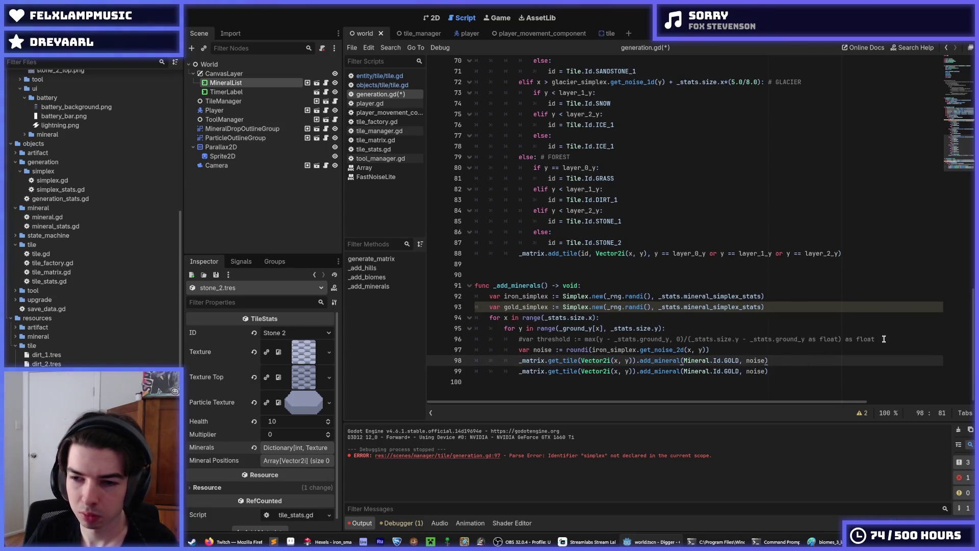
Drop the threshold comment, add IRON first, and give GOLD its own noise line from gold_simplex.
{"action": "left_click", "coordinate": [882, 337]}
{"action": "key", "text": "ctrl+shift+k"}
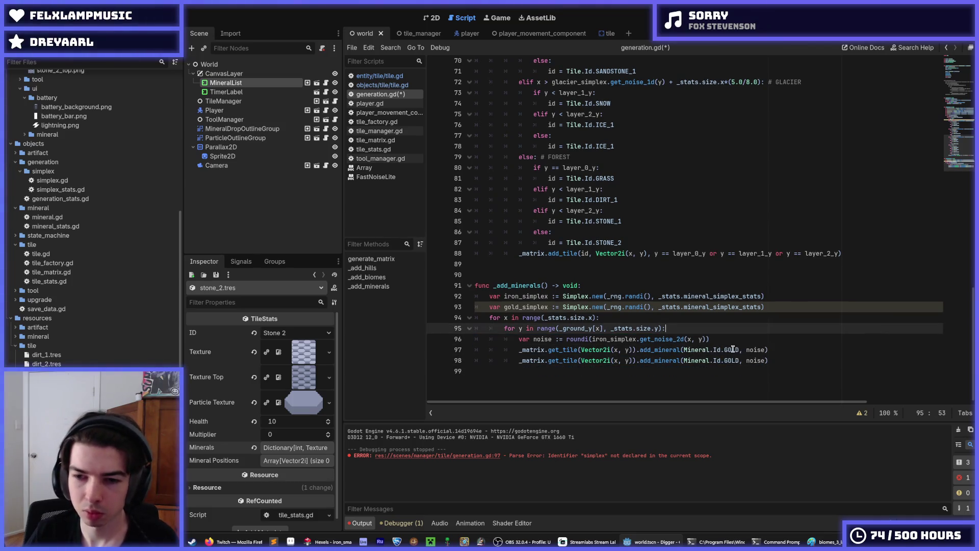
{"action": "double_click", "coordinate": [733, 350]}
{"action": "type", "text": "IRON"}
{"action": "key", "text": "Up"}
{"action": "key", "text": "ctrl+shift+d"}
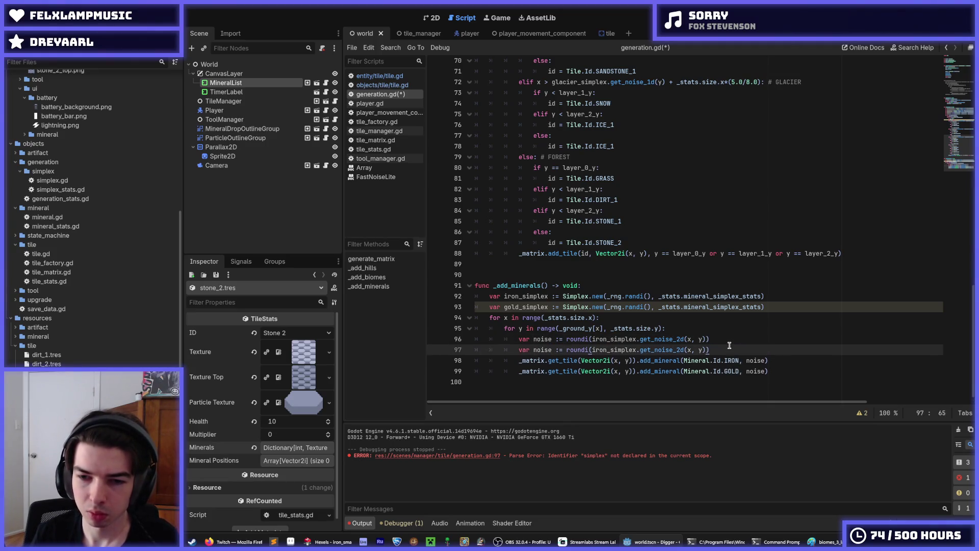
{"action": "key", "text": "alt+Down"}
{"action": "key", "text": "Right"}
{"action": "key", "text": "Right"}
{"action": "key", "text": "Right"}
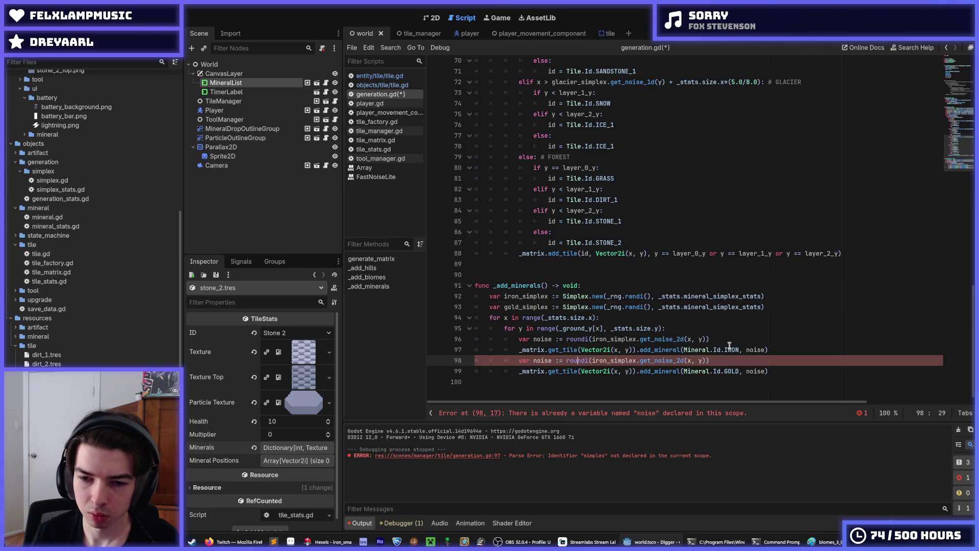
{"action": "key", "text": "BackSpace"}
{"action": "key", "text": "BackSpace"}
{"action": "key", "text": "BackSpace"}
{"action": "type", "text": "gold"}
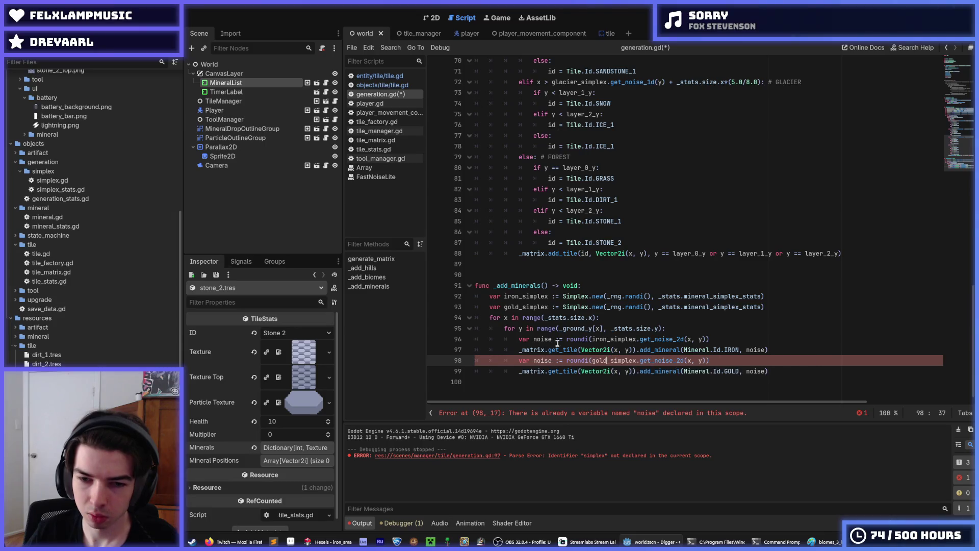
Rename the noise variables iron_noise and gold_noise and pass gold_noise to the GOLD call.
{"action": "left_click", "coordinate": [613, 340]}
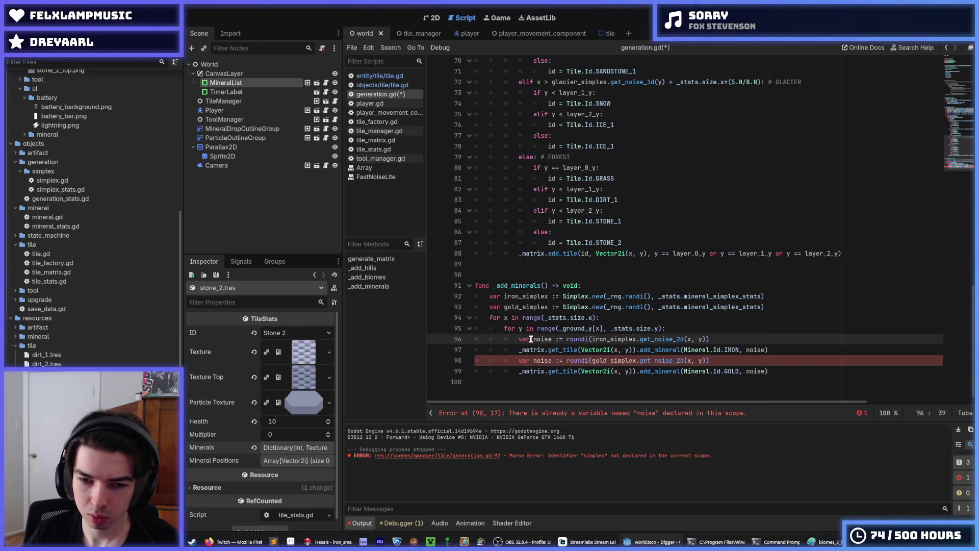
{"action": "type", "text": "iron_"}
{"action": "key", "text": "Down"}
{"action": "key", "text": "Down"}
{"action": "key", "text": "ctrl+Left"}
{"action": "type", "text": "g"}
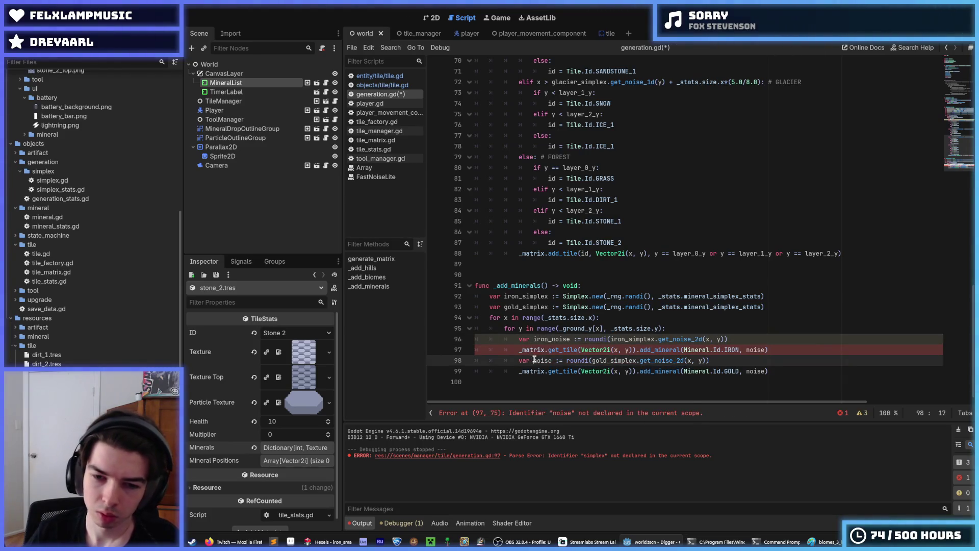
{"action": "type", "text": "old_"}
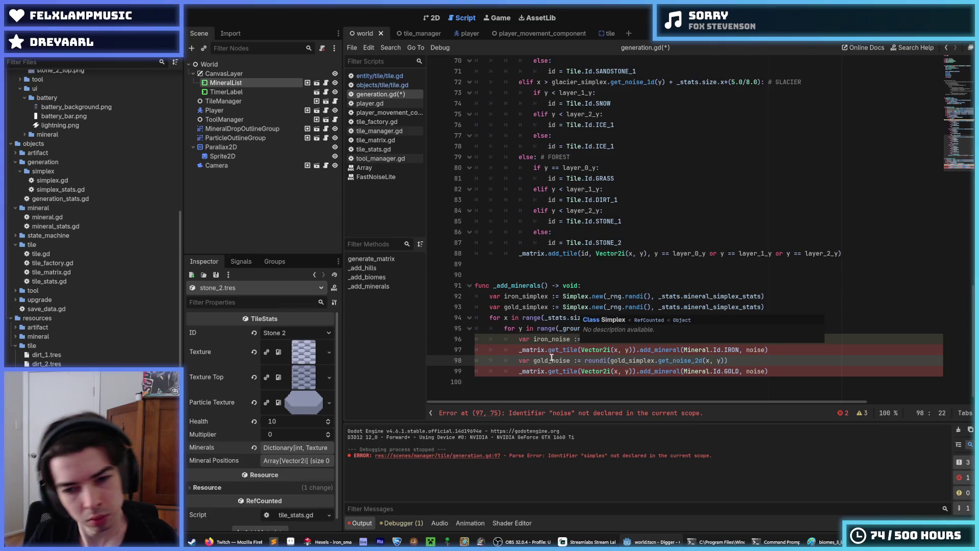
{"action": "key", "text": "ctrl+Left"}
{"action": "key", "text": "ctrl+shift+Right"}
{"action": "key", "text": "ctrl+c"}
{"action": "double_click", "coordinate": [753, 371]}
{"action": "key", "text": "ctrl+v"}
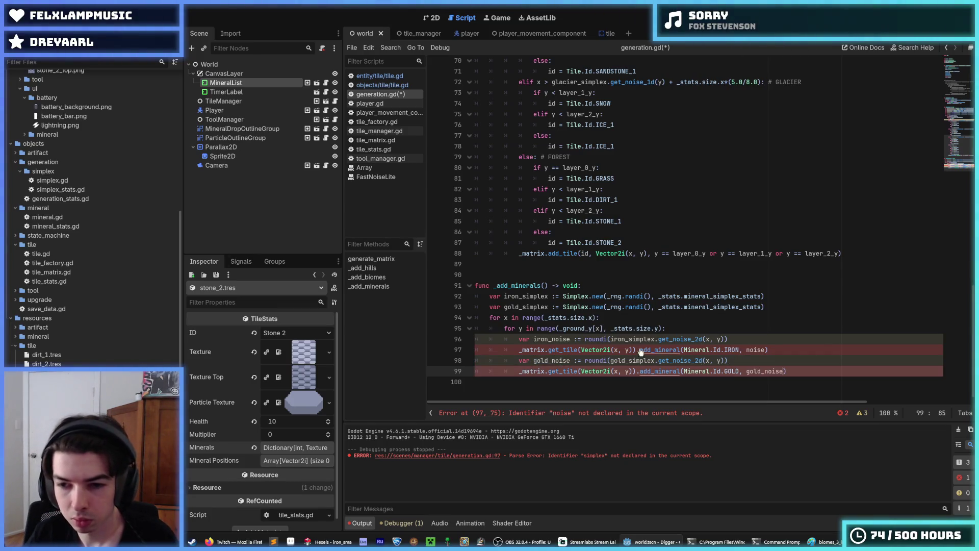
Pass iron_noise to the IRON call, save the script and run the game.
{"action": "double_click", "coordinate": [552, 338]}
{"action": "key", "text": "ctrl+c"}
{"action": "double_click", "coordinate": [754, 350]}
{"action": "key", "text": "ctrl+v"}
{"action": "left_click", "coordinate": [809, 343]}
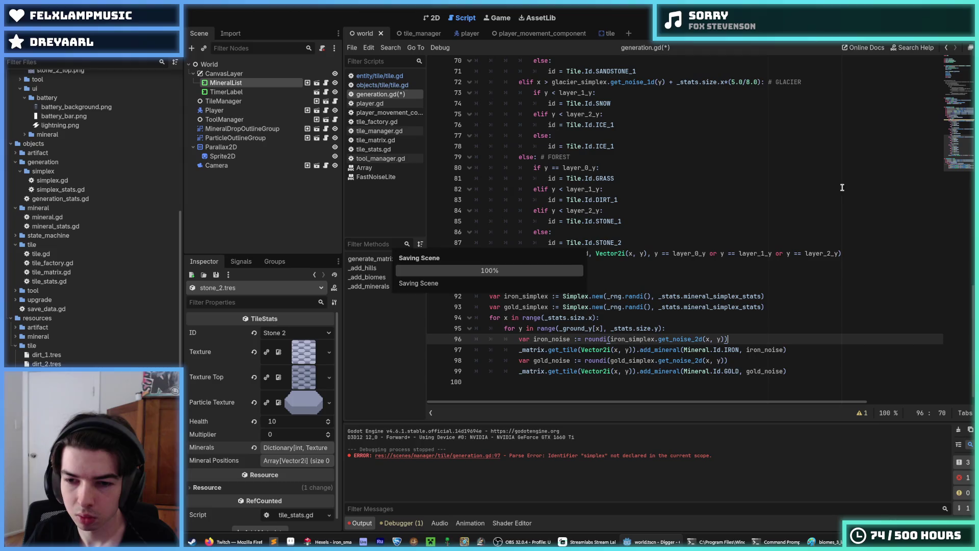
{"action": "key", "text": "F5"}
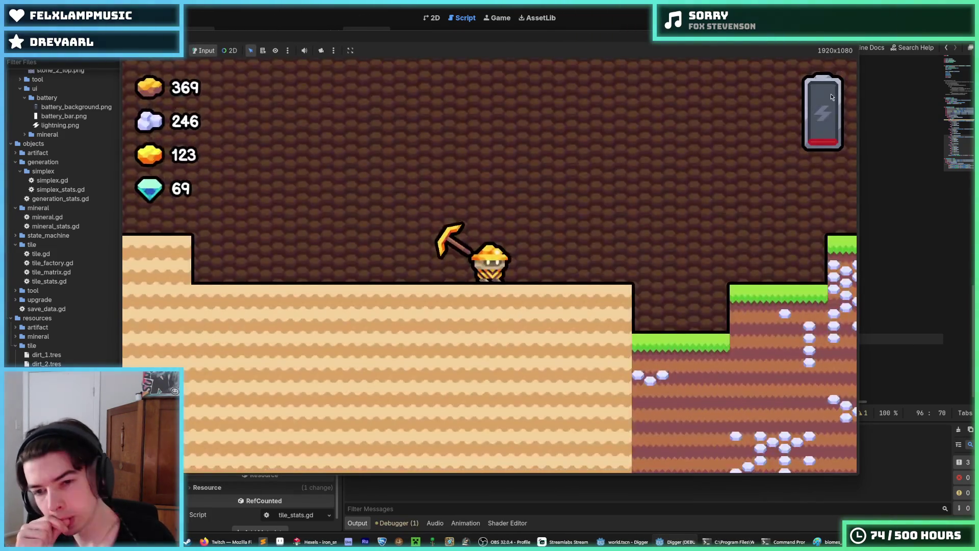
Dig until tile.gd breaks on the invalid mineral_id access, inspect it, and stop debugging.
{"action": "key", "text": "d"}
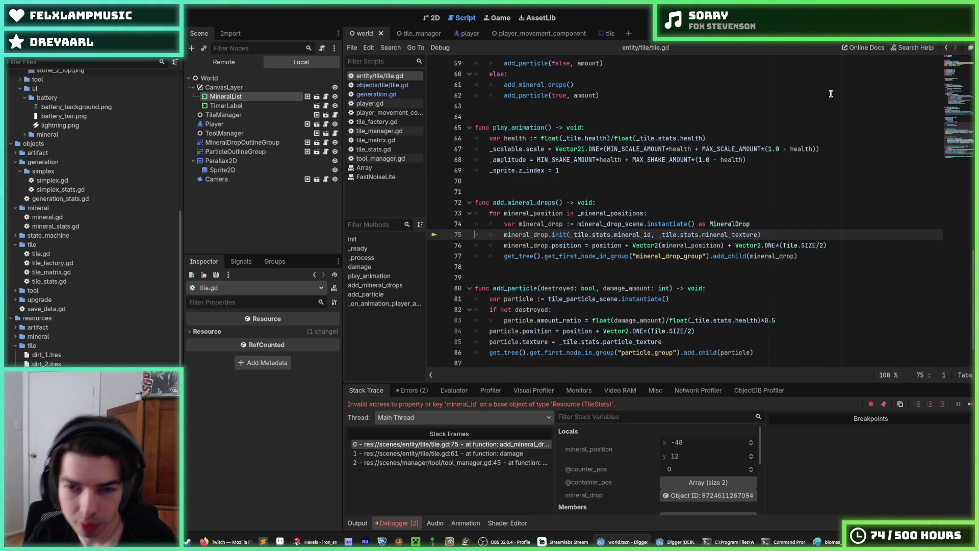
{"action": "double_click", "coordinate": [647, 234]}
{"action": "scroll", "coordinate": [686, 251], "scroll_direction": "up", "scroll_amount": 2}
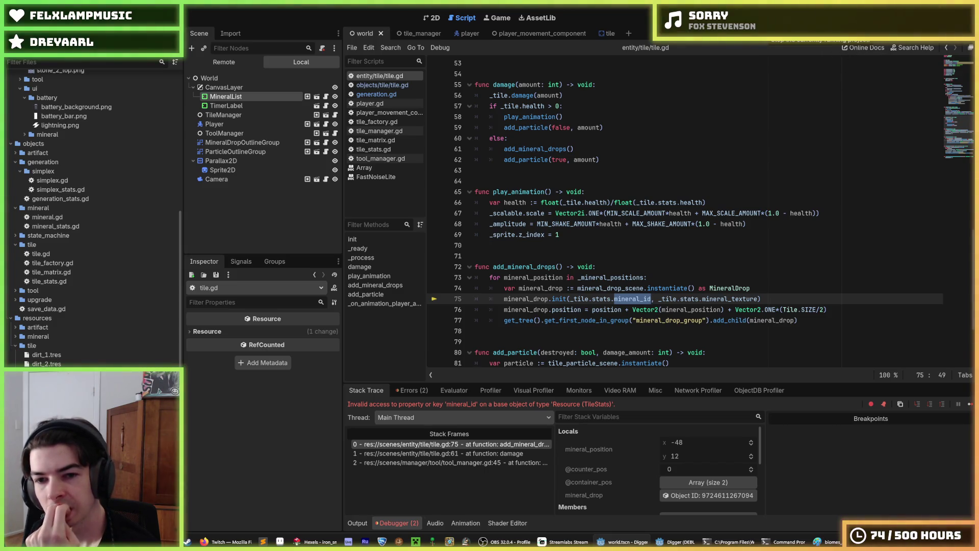
{"action": "key", "text": "F8"}
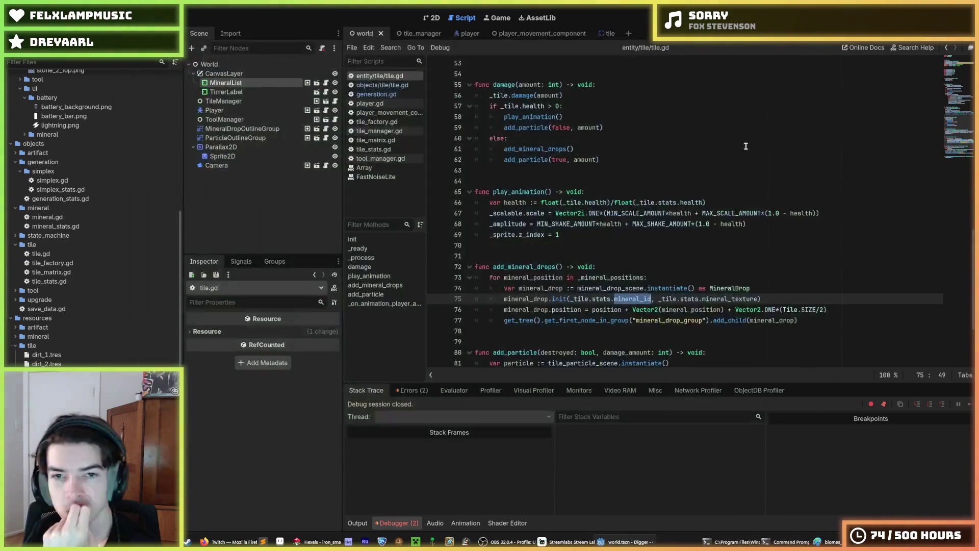
{"action": "scroll", "coordinate": [707, 209], "scroll_direction": "up", "scroll_amount": 3}
{"action": "scroll", "coordinate": [699, 212], "scroll_direction": "up", "scroll_amount": 3}
{"action": "scroll", "coordinate": [681, 222], "scroll_direction": "up", "scroll_amount": 5}
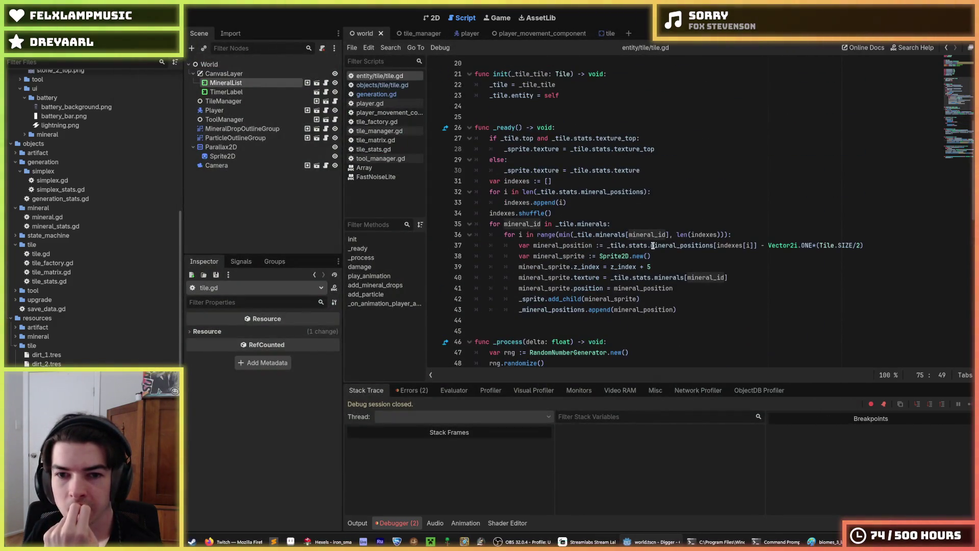
Review the _mineral_positions.append(mineral_position) call on line 43 of tile.gd.
{"action": "left_click", "coordinate": [567, 308]}
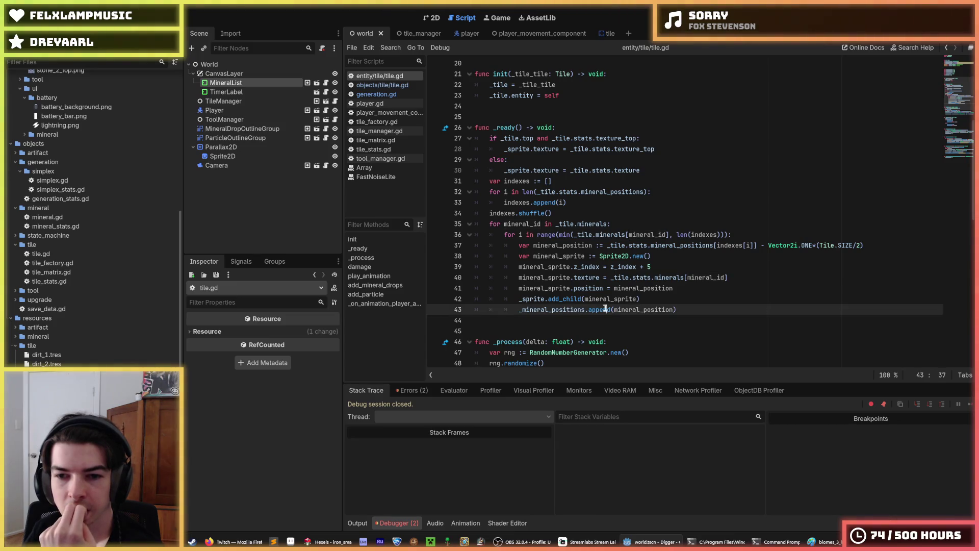
{"action": "double_click", "coordinate": [606, 309]}
{"action": "double_click", "coordinate": [655, 309]}
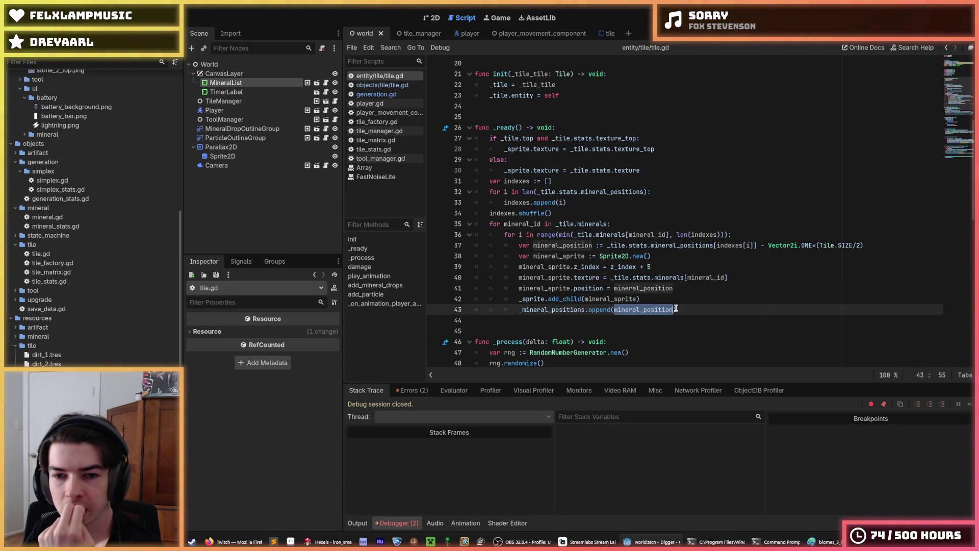
{"action": "left_click", "coordinate": [644, 309]}
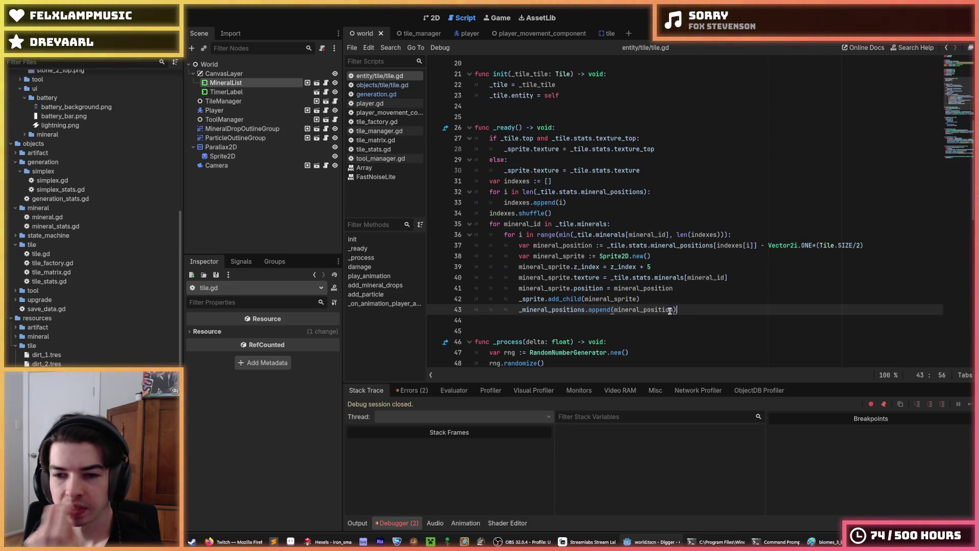
{"action": "double_click", "coordinate": [615, 309]}
{"action": "left_click_drag", "start_coordinate": [615, 309], "coordinate": [520, 309]}
{"action": "left_click", "coordinate": [520, 309]}
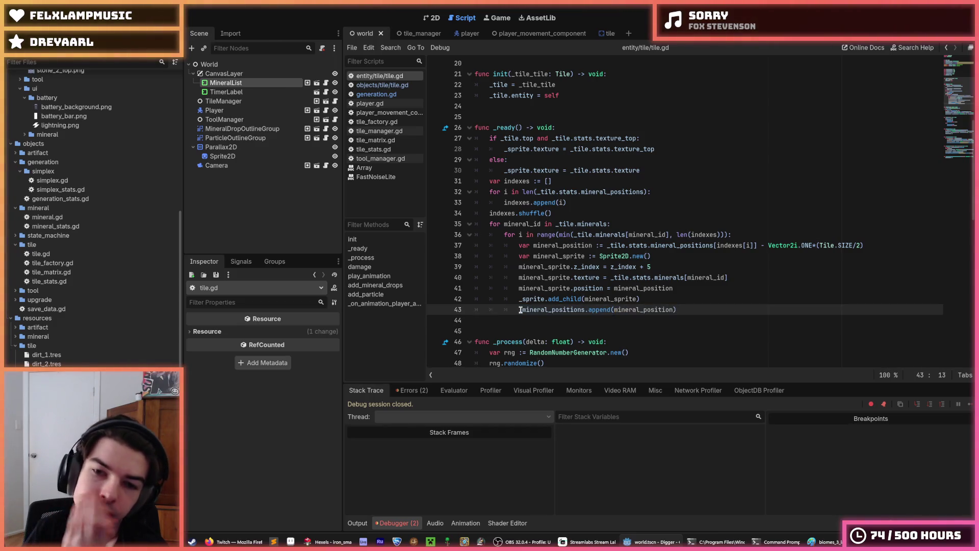
{"action": "double_click", "coordinate": [658, 309]}
{"action": "left_click", "coordinate": [680, 311]}
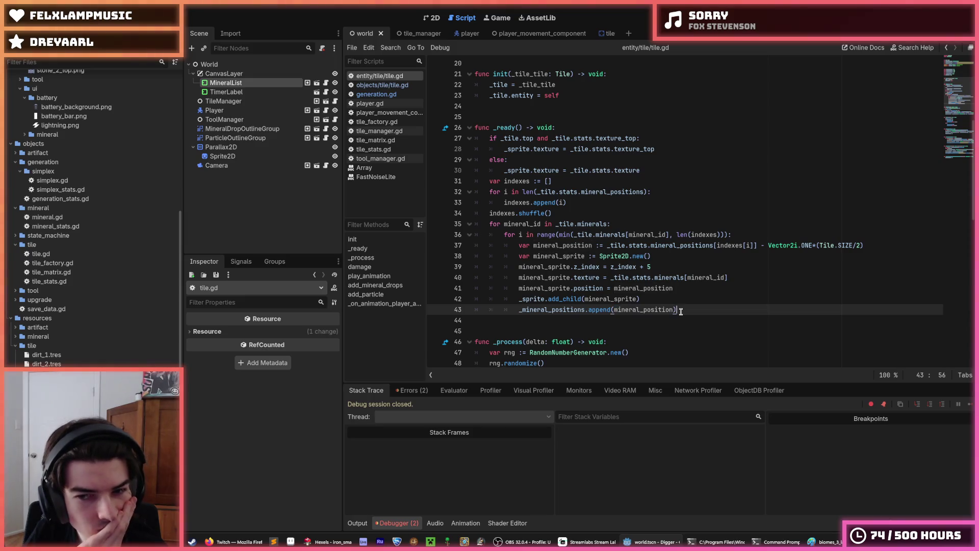
{"action": "left_click_drag", "start_coordinate": [610, 309], "coordinate": [520, 309]}
{"action": "left_click", "coordinate": [520, 309]}
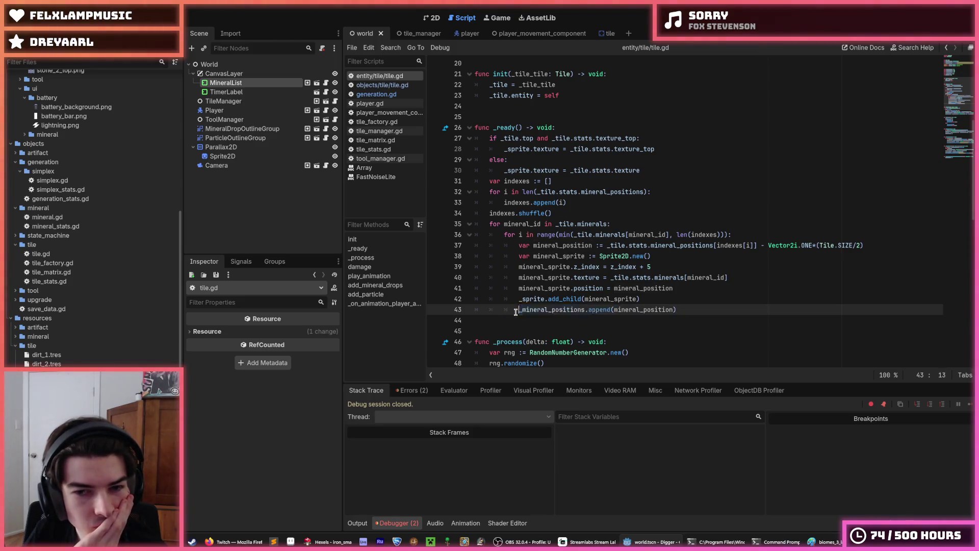
{"action": "scroll", "coordinate": [556, 245], "scroll_direction": "up", "scroll_amount": 6}
Select the Array type of the _mineral_positions declaration at the top of tile.gd.
{"action": "left_click", "coordinate": [556, 244]}
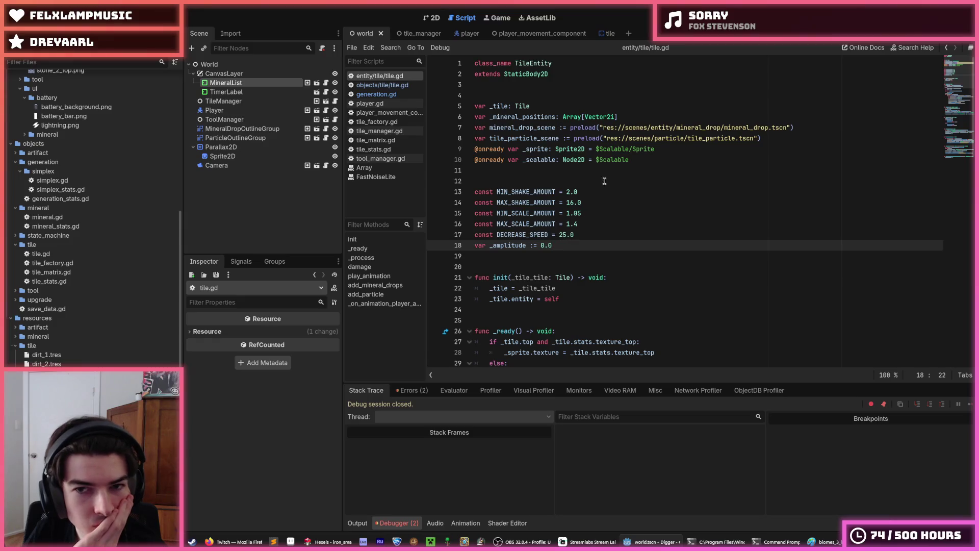
{"action": "left_click", "coordinate": [639, 159]}
{"action": "scroll", "coordinate": [639, 160], "scroll_direction": "down", "scroll_amount": 3}
{"action": "scroll", "coordinate": [627, 138], "scroll_direction": "up", "scroll_amount": 3}
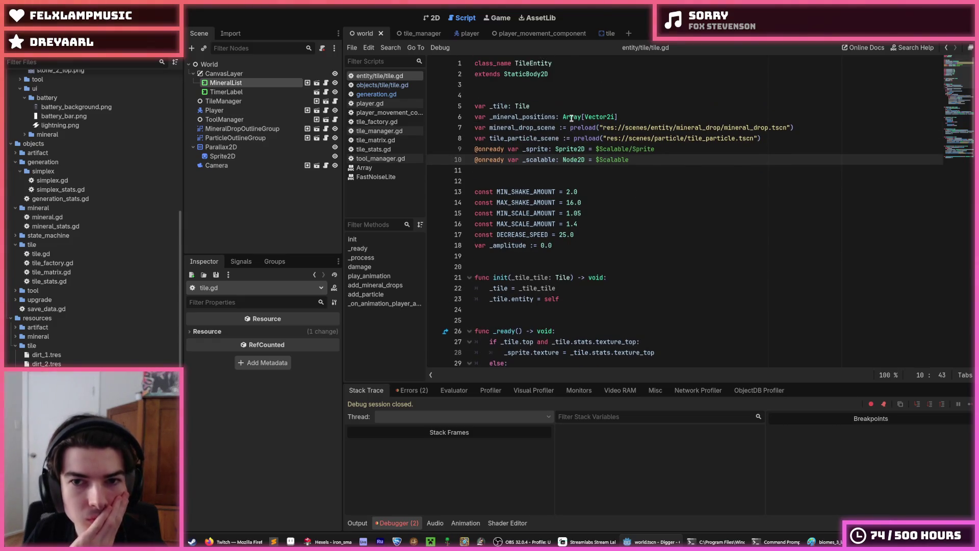
{"action": "double_click", "coordinate": [572, 116]}
{"action": "type", "text": "Dici"}
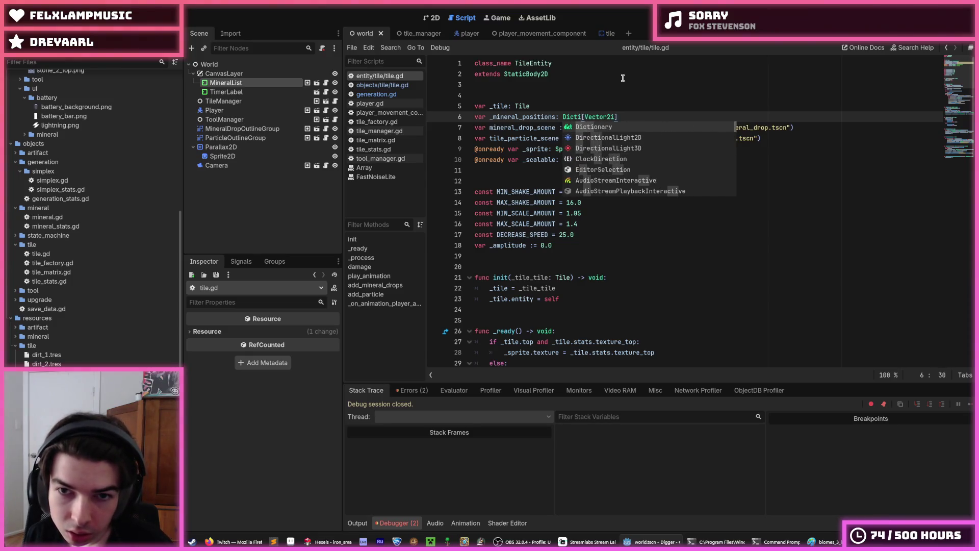
Retype _mineral_positions as Dictionary[Vector2i, Mineral.Id] and save.
{"action": "key", "text": "Return"}
{"action": "key", "text": "End"}
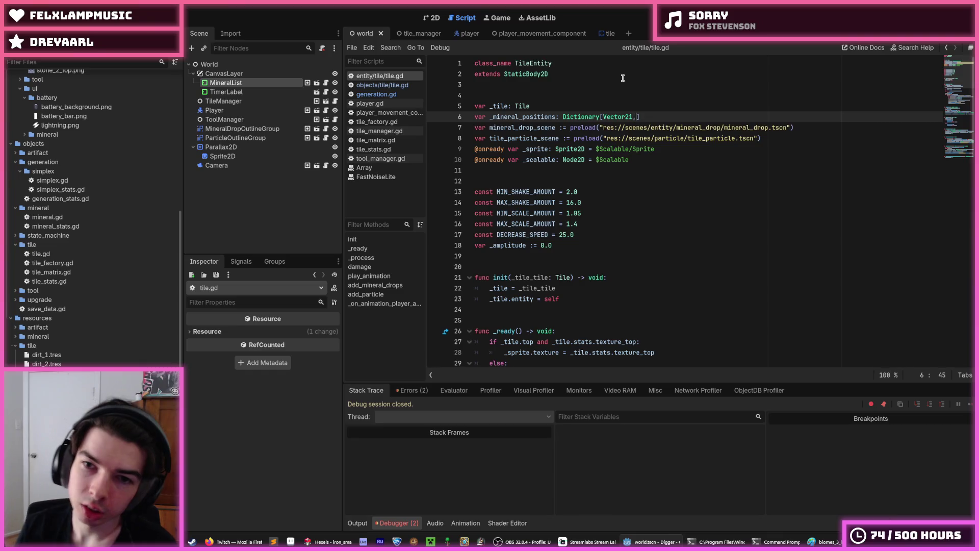
{"action": "type", "text": ", "}
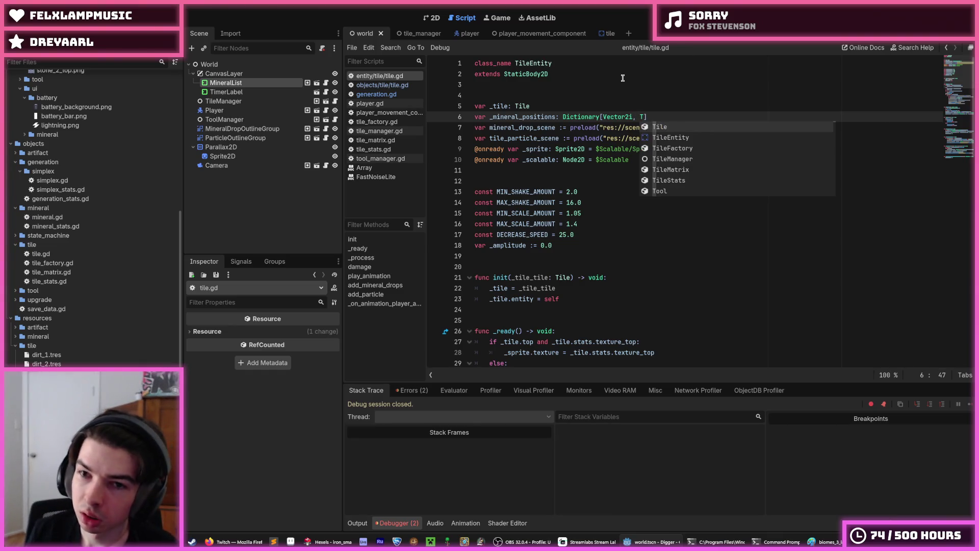
{"action": "type", "text": "Mineral"}
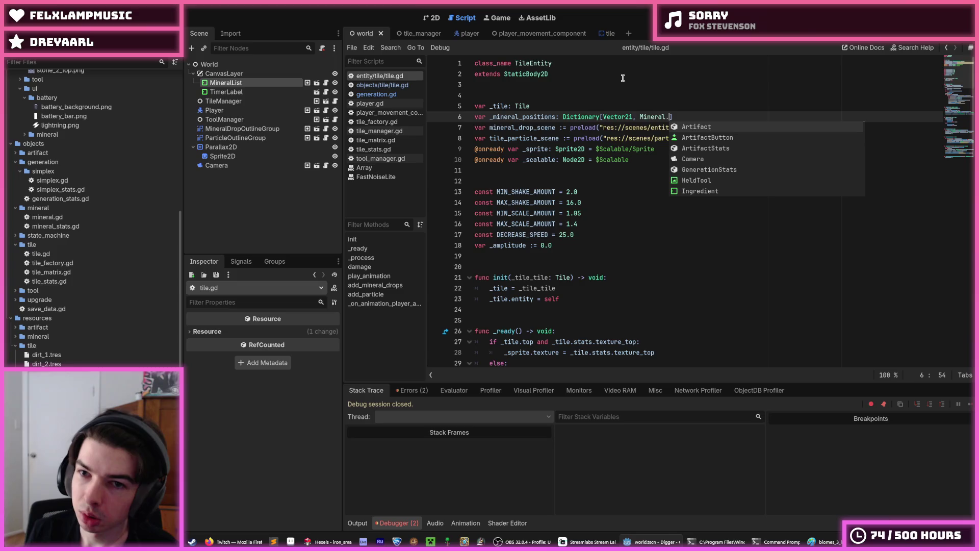
{"action": "type", "text": ".Id"}
{"action": "key", "text": "ctrl+s"}
{"action": "scroll", "coordinate": [659, 262], "scroll_direction": "down", "scroll_amount": 8}
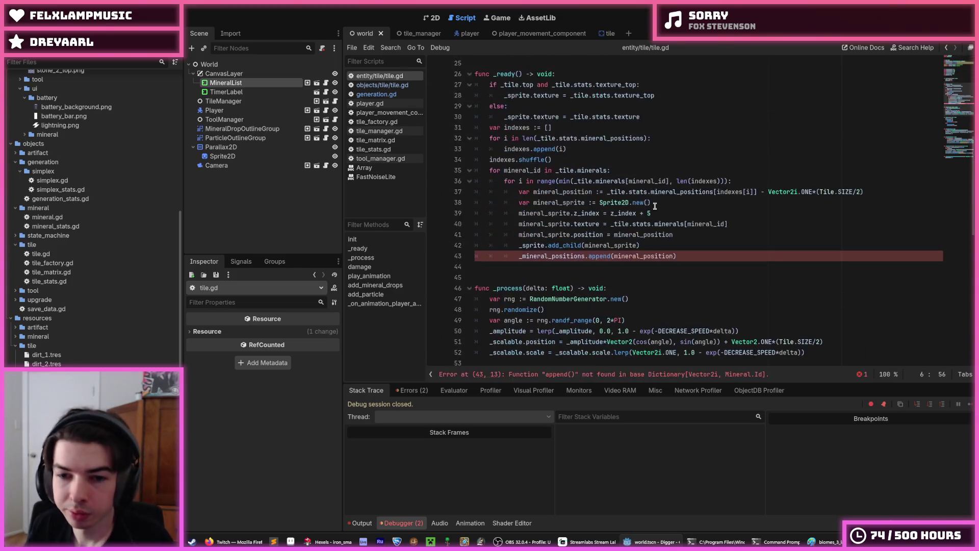
Rewrite line 43 as _mineral_positions[mineral_position] = mineral_id and save.
{"action": "left_click", "coordinate": [674, 256]}
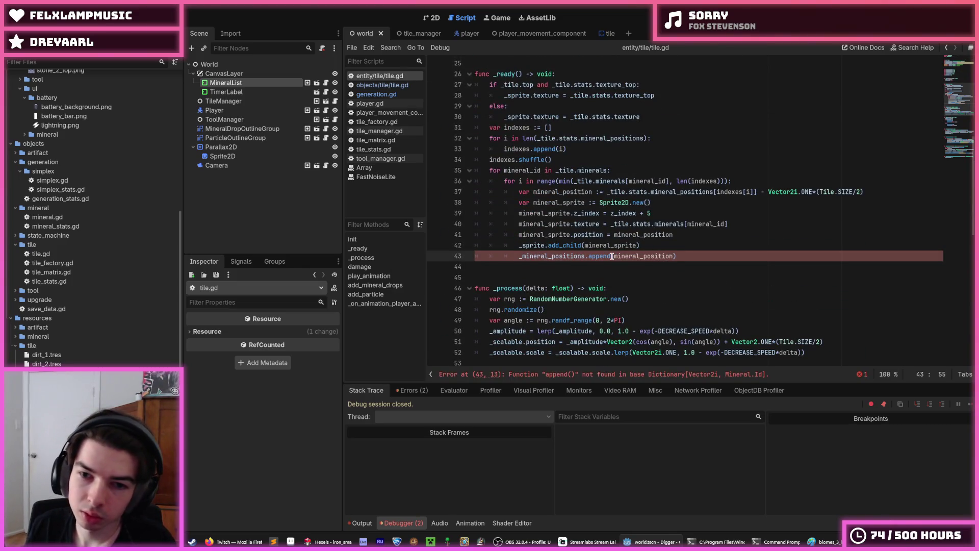
{"action": "left_click_drag", "start_coordinate": [616, 256], "coordinate": [587, 255]}
{"action": "type", "text": "["}
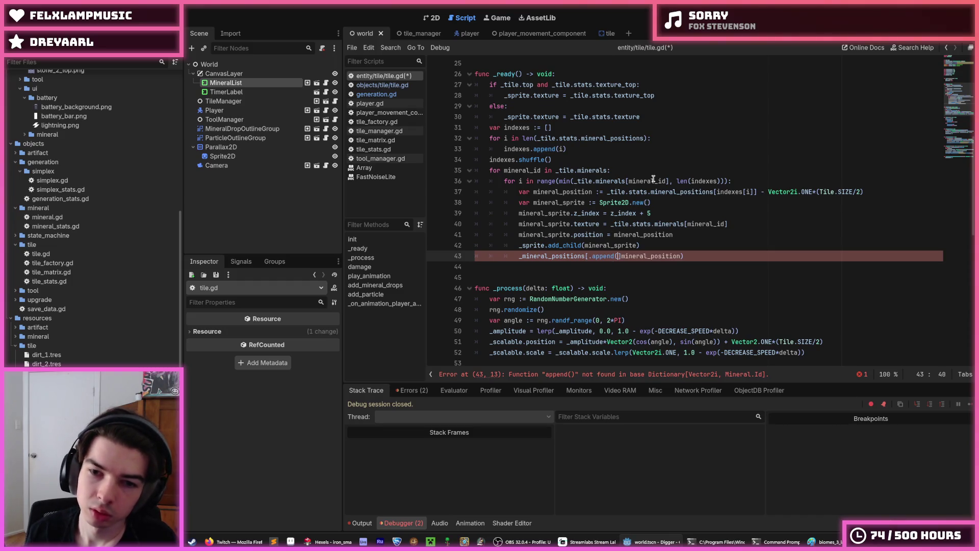
{"action": "key", "text": "BackSpace"}
{"action": "key", "text": "BackSpace"}
{"action": "key", "text": "BackSpace"}
{"action": "key", "text": "End"}
{"action": "key", "text": "BackSpace"}
{"action": "type", "text": "= mineral_id"}
{"action": "key", "text": "ctrl+s"}
{"action": "scroll", "coordinate": [670, 222], "scroll_direction": "down", "scroll_amount": 3}
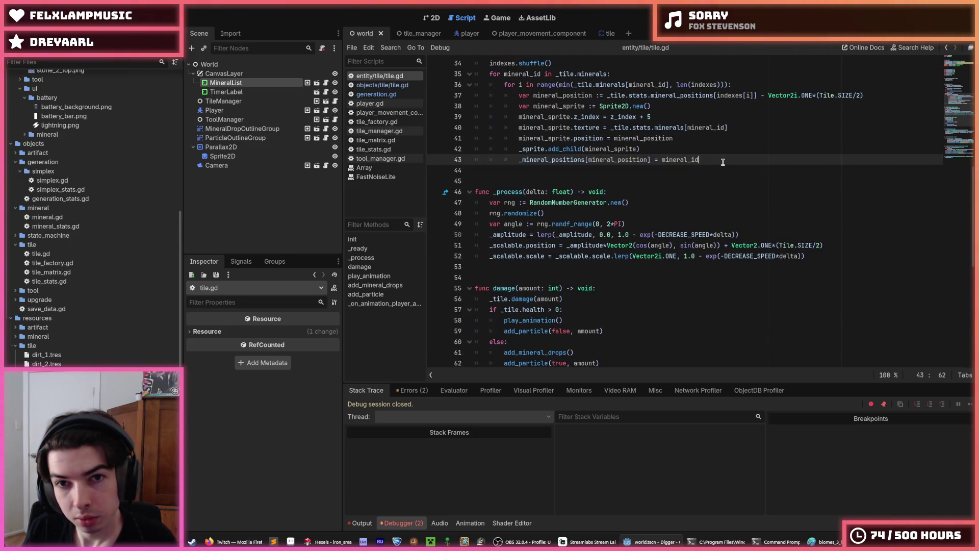
{"action": "scroll", "coordinate": [722, 161], "scroll_direction": "up", "scroll_amount": 1}
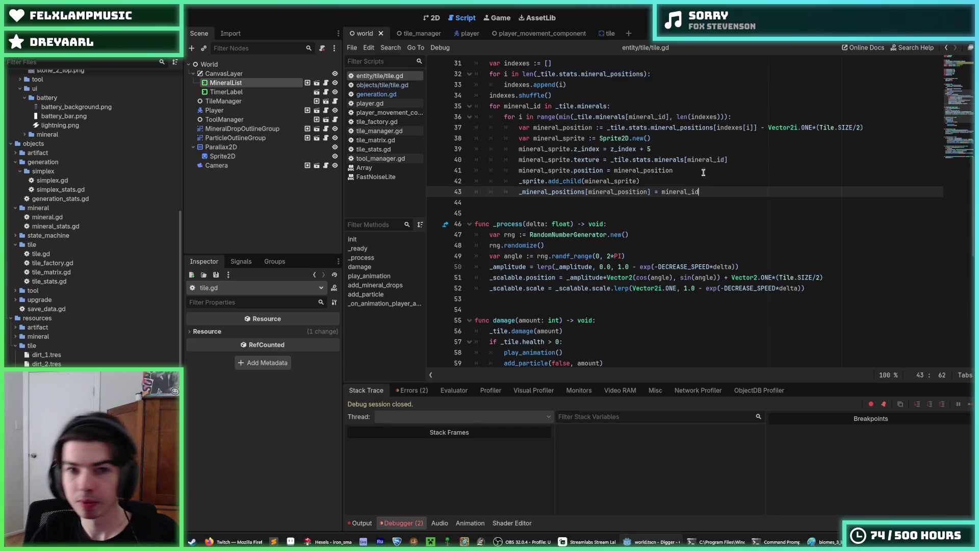
Comment the line-36 mineral loop with '# make work with more than 16 minerals'.
{"action": "left_click", "coordinate": [737, 117]}
{"action": "type", "text": "# make work"}
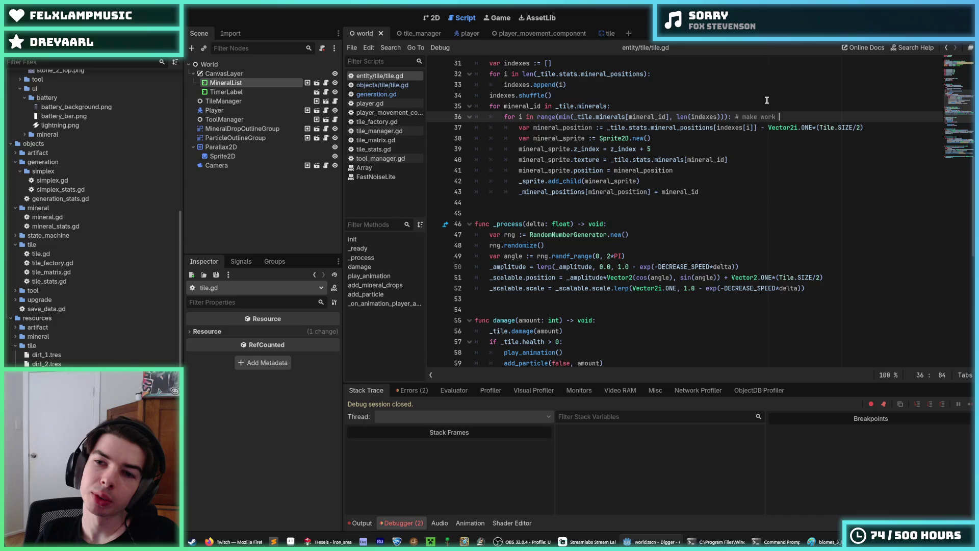
{"action": "type", "text": "16"}
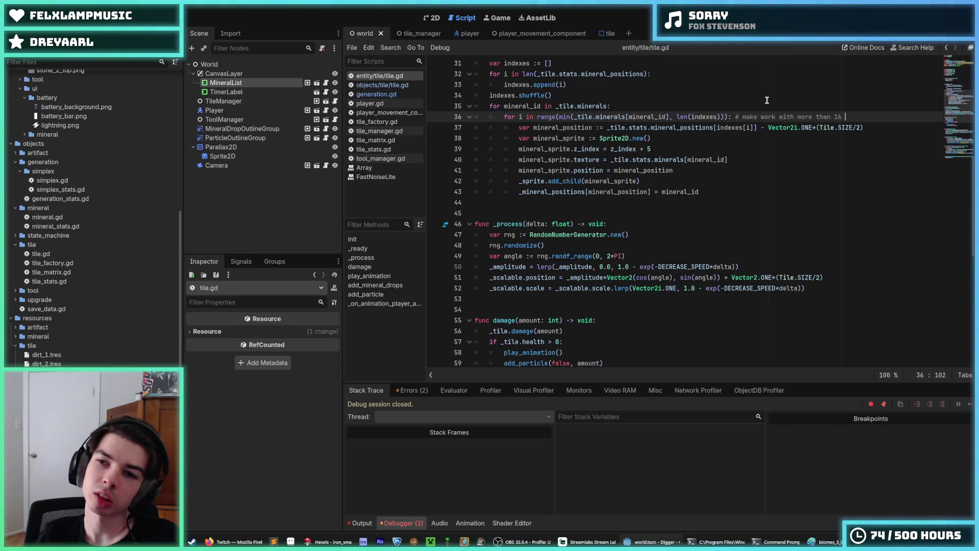
{"action": "scroll", "coordinate": [612, 257], "scroll_direction": "down", "scroll_amount": 1}
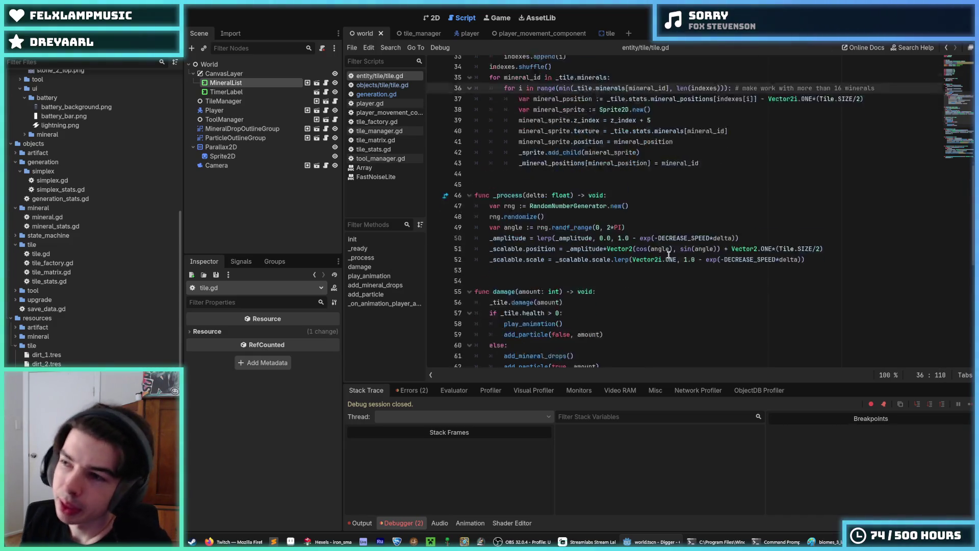
{"action": "scroll", "coordinate": [612, 256], "scroll_direction": "down", "scroll_amount": 5}
{"action": "scroll", "coordinate": [612, 257], "scroll_direction": "down", "scroll_amount": 2}
{"action": "scroll", "coordinate": [612, 256], "scroll_direction": "down", "scroll_amount": 3}
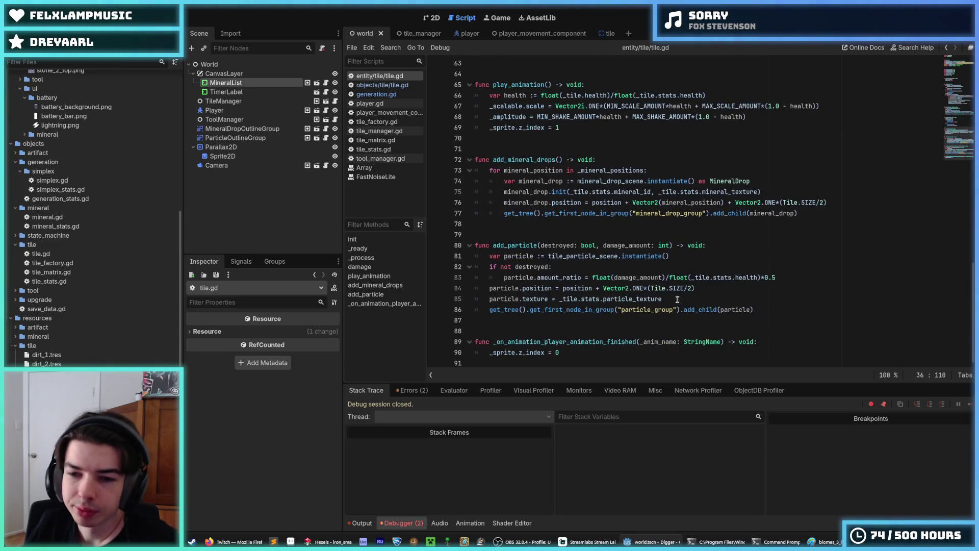
Pass _tile.stats.minerals to mineral_drop.init in add_mineral_drops and run the game.
{"action": "left_click", "coordinate": [759, 309]}
{"action": "scroll", "coordinate": [781, 291], "scroll_direction": "up", "scroll_amount": 2}
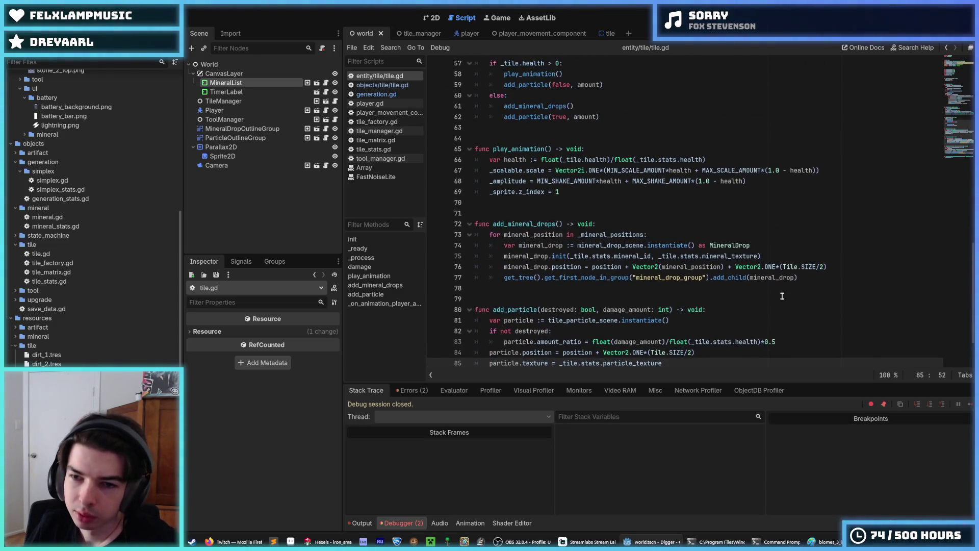
{"action": "left_click", "coordinate": [806, 279]}
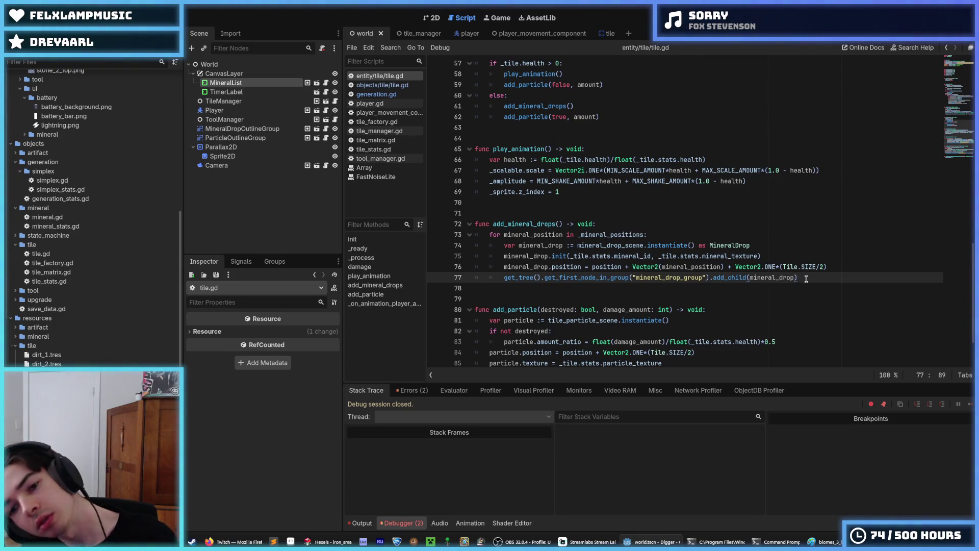
{"action": "scroll", "coordinate": [824, 262], "scroll_direction": "down", "scroll_amount": 1}
{"action": "scroll", "coordinate": [825, 263], "scroll_direction": "down", "scroll_amount": 1}
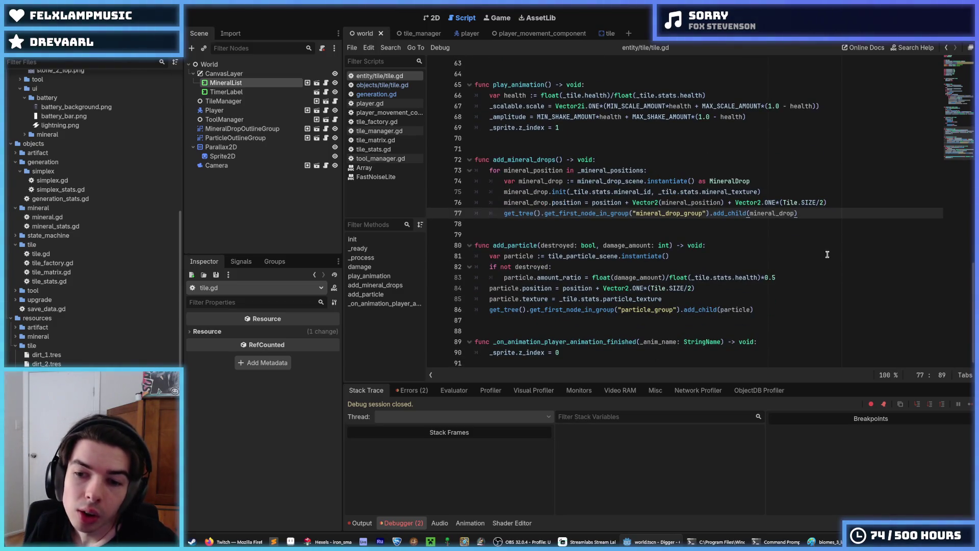
{"action": "left_click", "coordinate": [828, 254]}
{"action": "scroll", "coordinate": [825, 255], "scroll_direction": "up", "scroll_amount": 2}
{"action": "scroll", "coordinate": [823, 255], "scroll_direction": "up", "scroll_amount": 2}
{"action": "scroll", "coordinate": [724, 251], "scroll_direction": "up", "scroll_amount": 2}
{"action": "scroll", "coordinate": [724, 252], "scroll_direction": "up", "scroll_amount": 1}
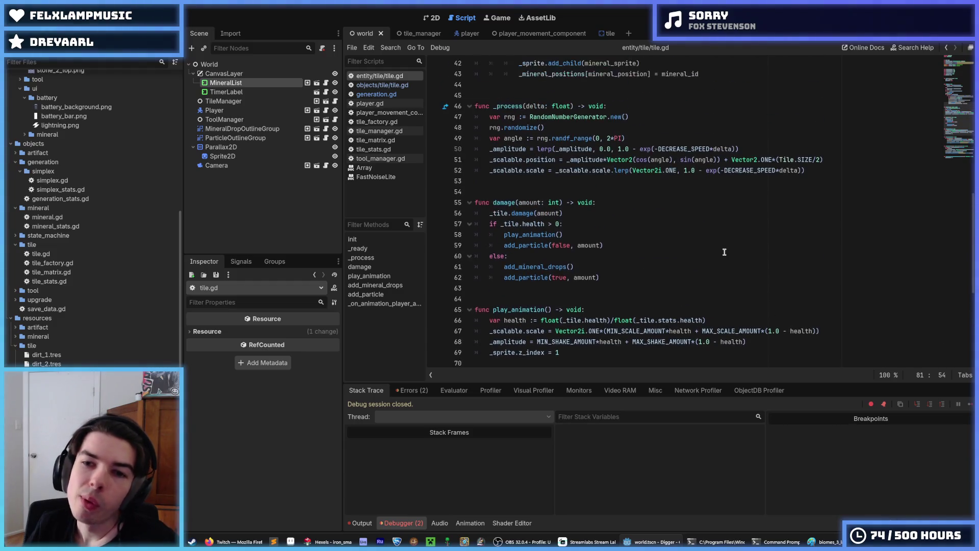
{"action": "scroll", "coordinate": [725, 252], "scroll_direction": "up", "scroll_amount": 1}
{"action": "scroll", "coordinate": [725, 252], "scroll_direction": "down", "scroll_amount": 2}
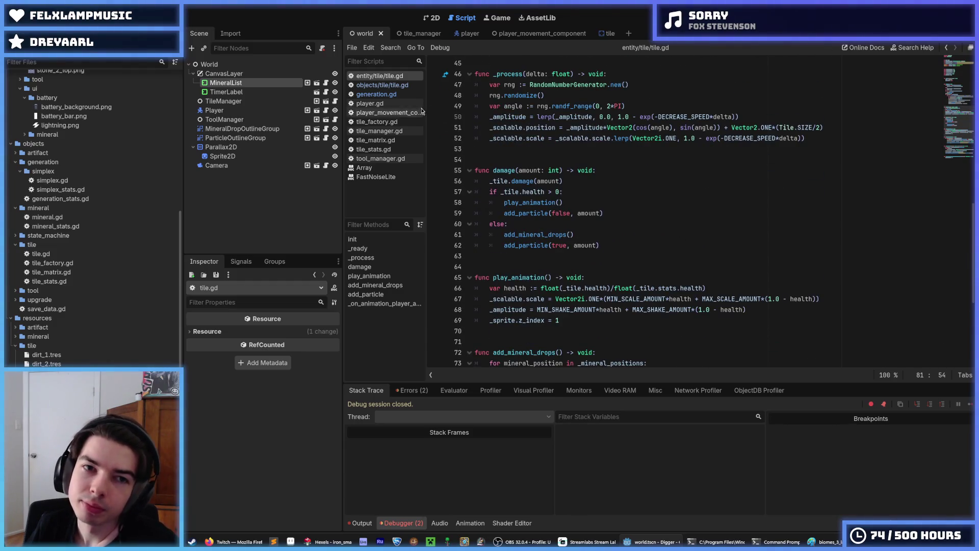
{"action": "scroll", "coordinate": [562, 151], "scroll_direction": "down", "scroll_amount": 2}
{"action": "scroll", "coordinate": [561, 151], "scroll_direction": "down", "scroll_amount": 4}
{"action": "scroll", "coordinate": [562, 151], "scroll_direction": "up", "scroll_amount": 2}
{"action": "scroll", "coordinate": [562, 151], "scroll_direction": "up", "scroll_amount": 2}
{"action": "scroll", "coordinate": [562, 151], "scroll_direction": "up", "scroll_amount": 5}
{"action": "scroll", "coordinate": [562, 151], "scroll_direction": "down", "scroll_amount": 1}
{"action": "scroll", "coordinate": [562, 151], "scroll_direction": "down", "scroll_amount": 6}
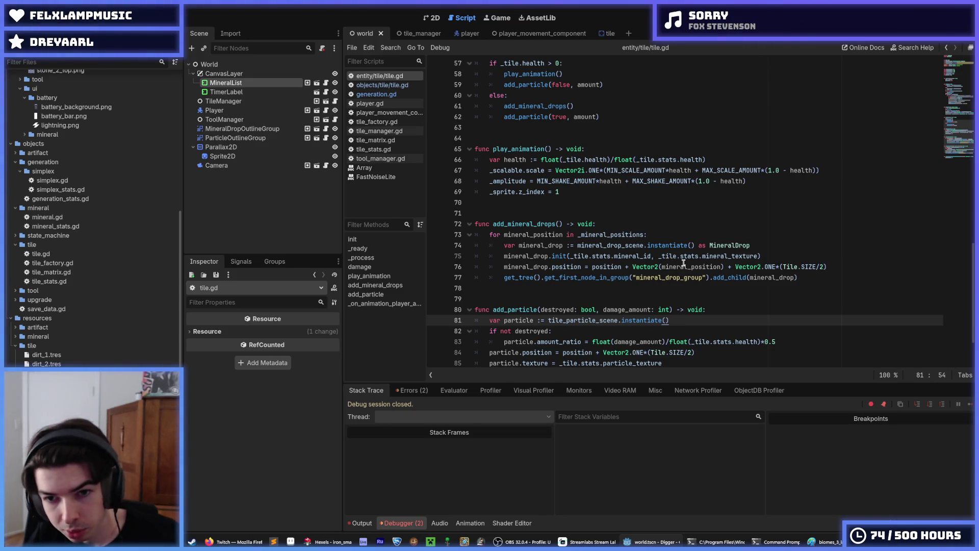
{"action": "left_click", "coordinate": [643, 257]}
{"action": "double_click", "coordinate": [643, 256]}
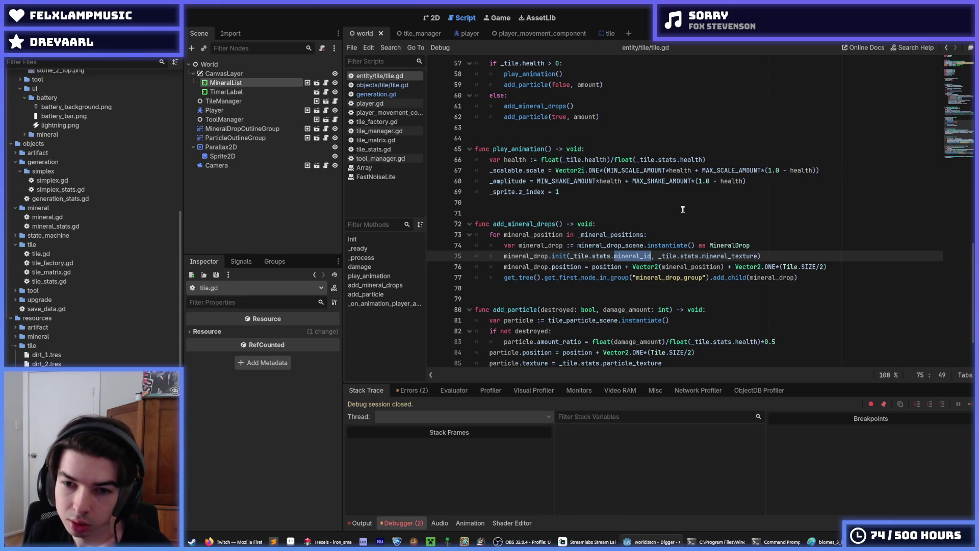
{"action": "type", "text": "minerals"}
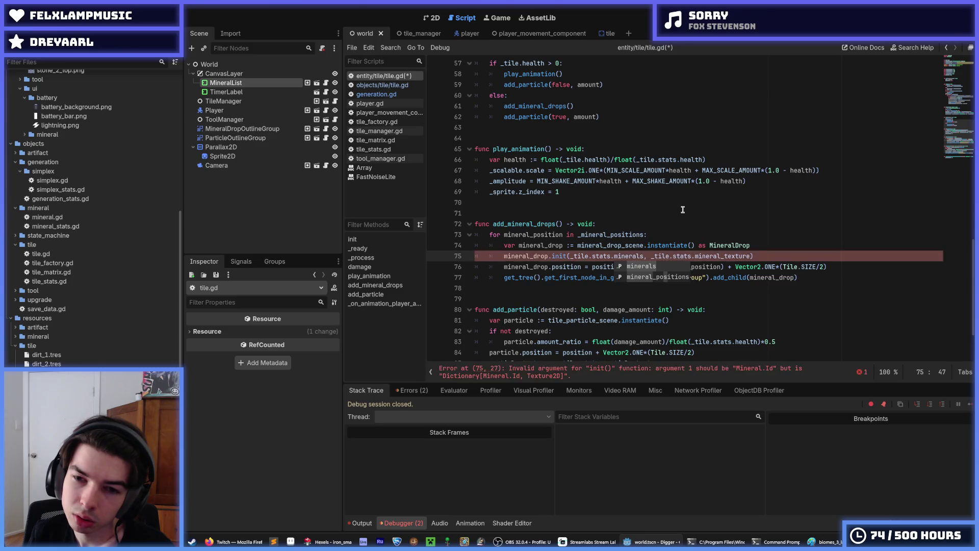
{"action": "key", "text": "F5"}
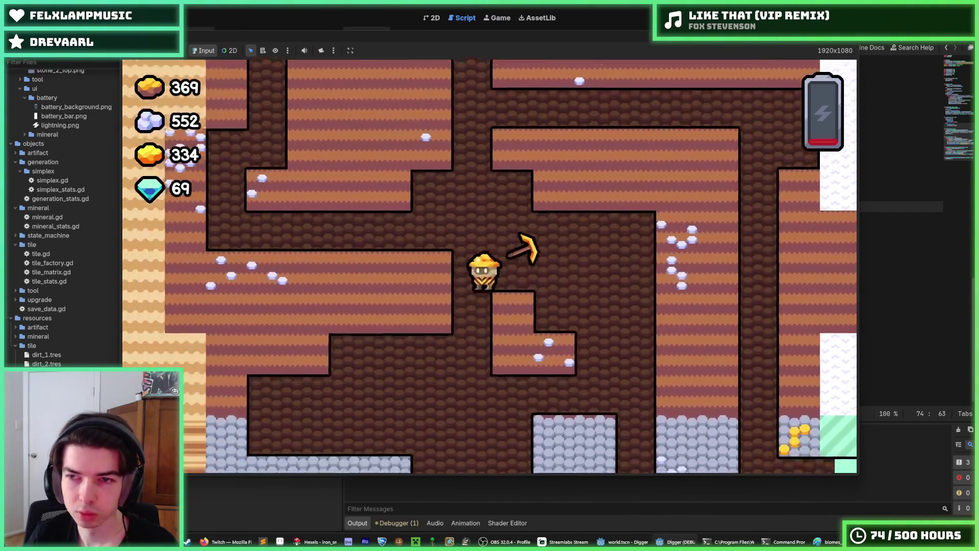
Stop the running game to get back to tile.gd.
{"action": "key", "text": "F8"}
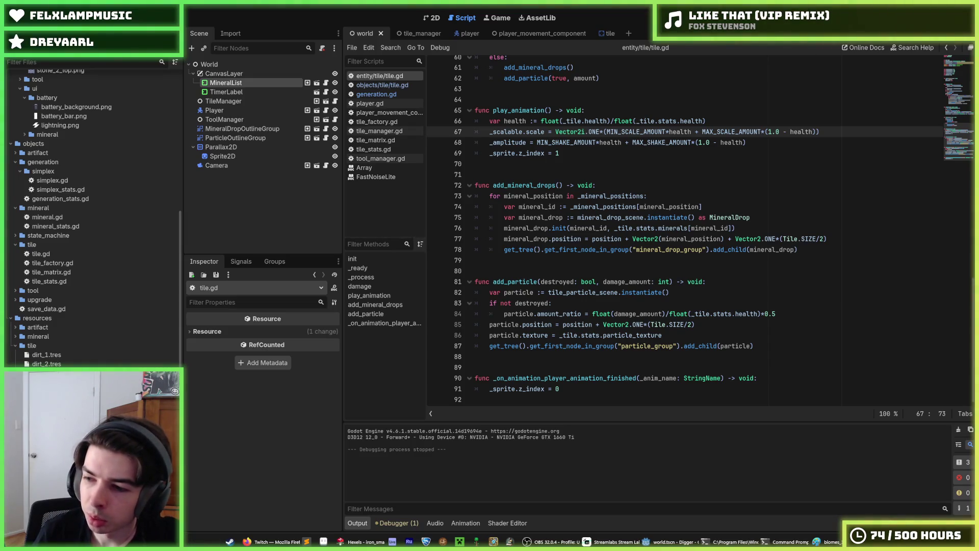
Check the git push output, then return to the mineral_sprite line in tile.gd's _ready.
{"action": "left_click", "coordinate": [759, 239]}
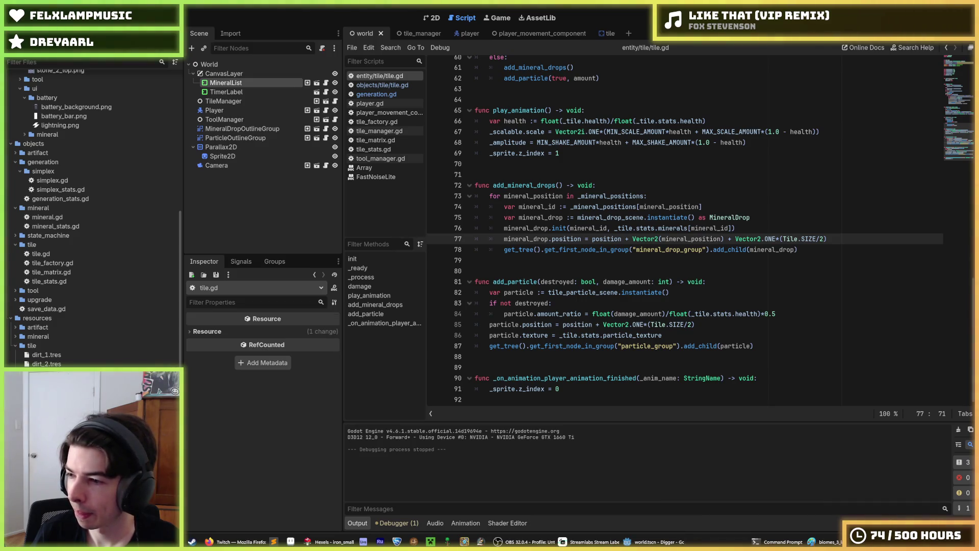
{"action": "key", "text": "alt+Tab"}
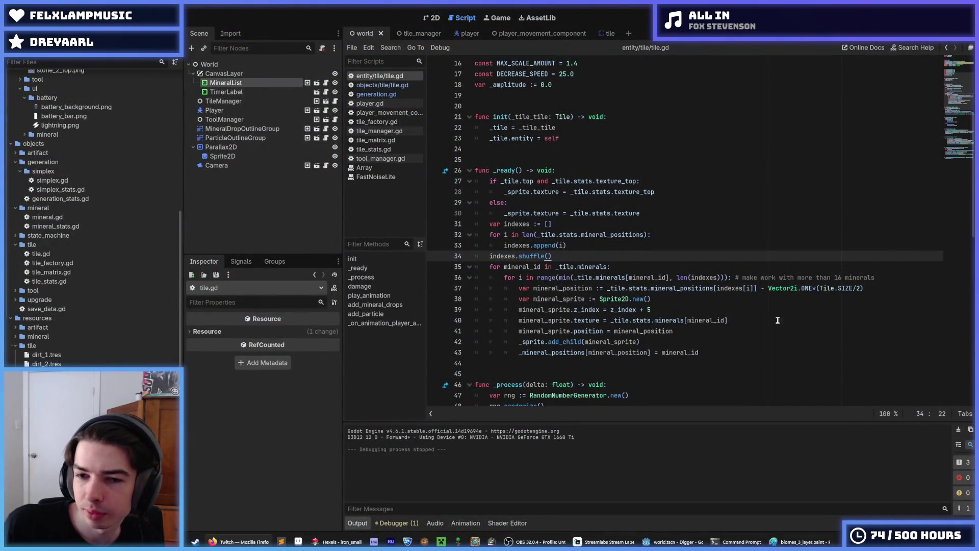
{"action": "left_click", "coordinate": [670, 298]}
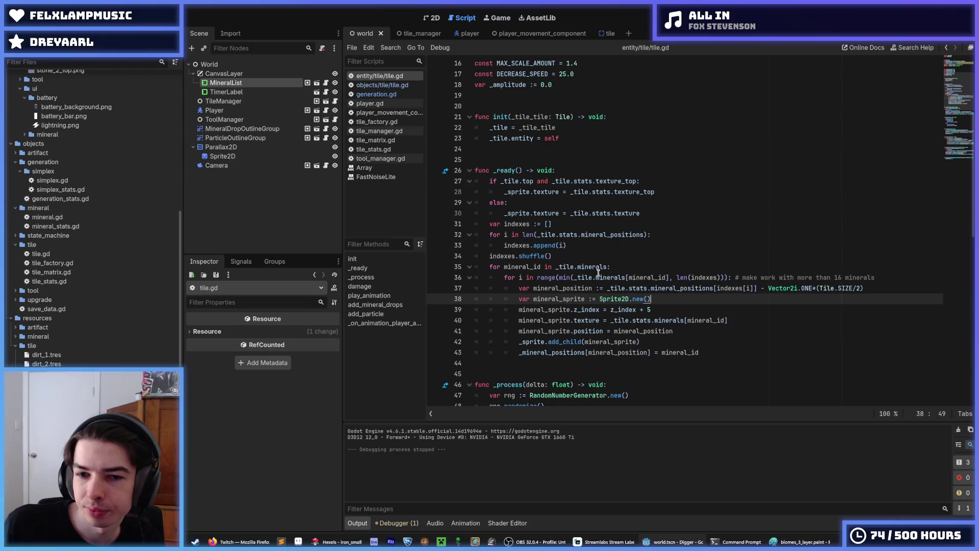
{"action": "left_click", "coordinate": [537, 278]}
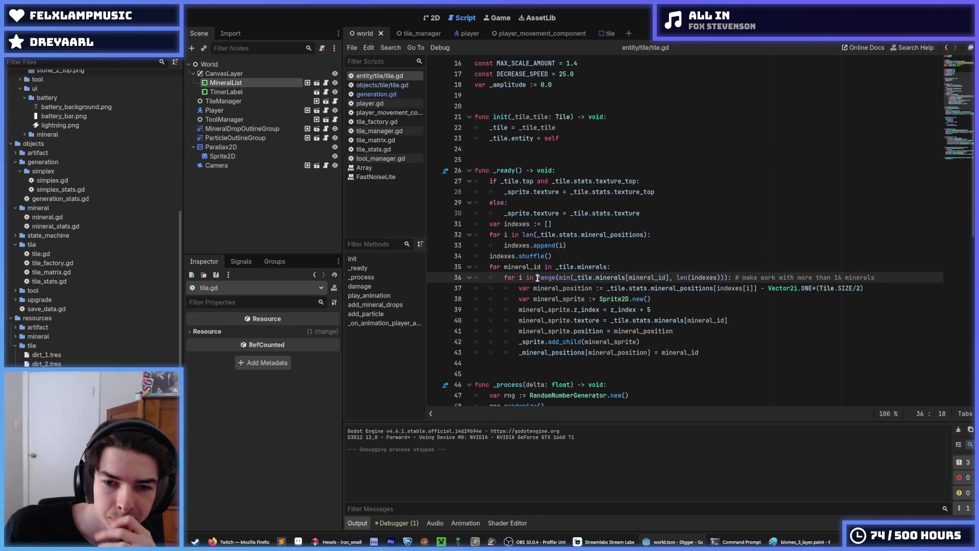
{"action": "mouse_move", "coordinate": [537, 278]}
{"action": "left_mouse_down"}
{"action": "mouse_move", "coordinate": [632, 278]}
{"action": "mouse_move", "coordinate": [580, 279]}
{"action": "left_mouse_up"}
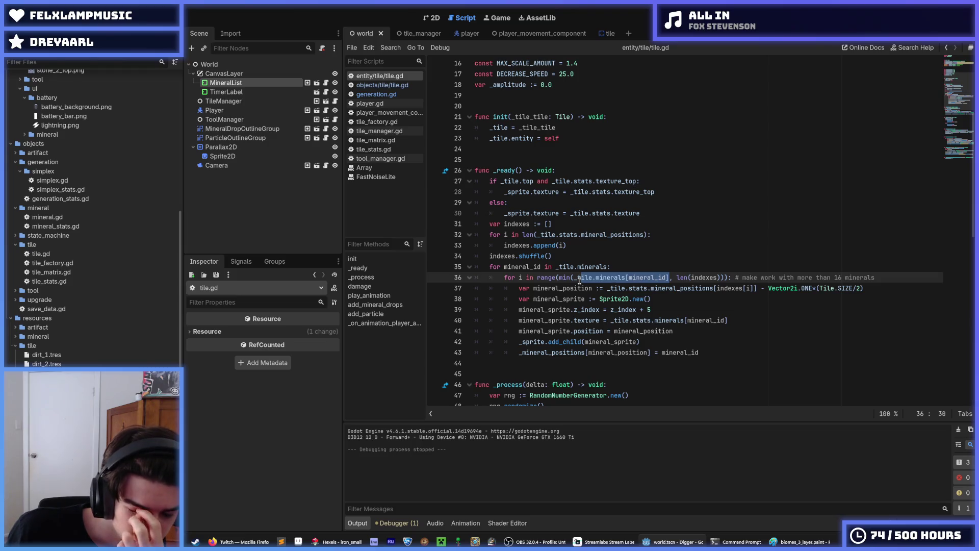
{"action": "left_click", "coordinate": [674, 279]}
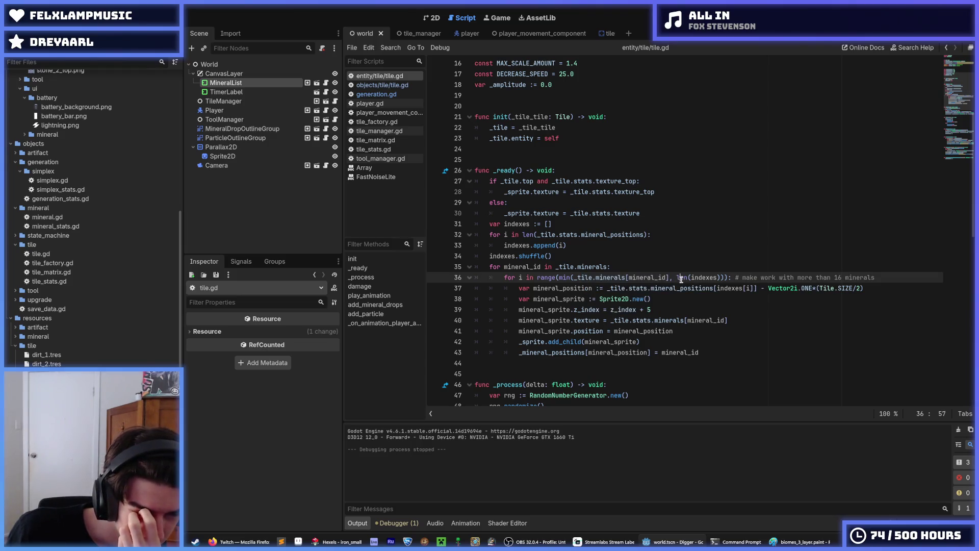
{"action": "double_click", "coordinate": [701, 278]}
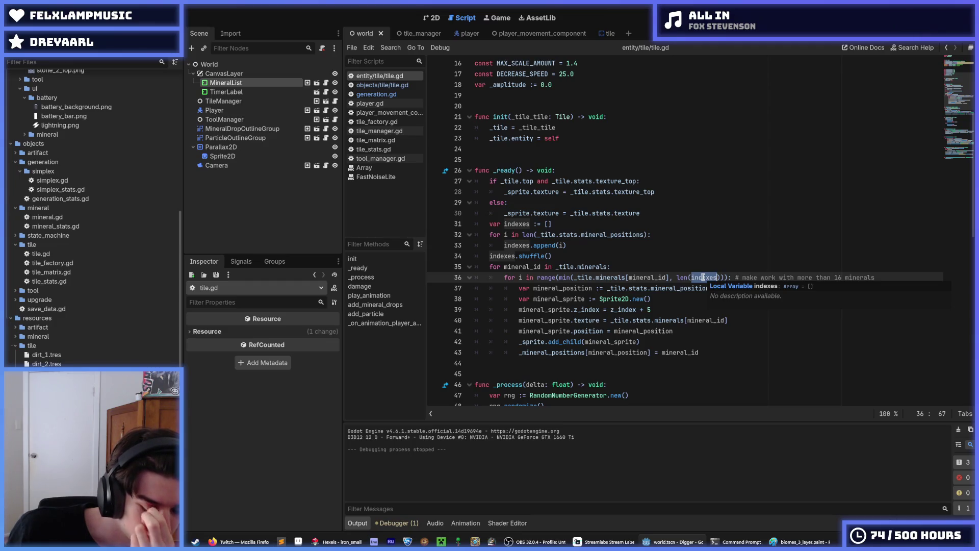
{"action": "left_click", "coordinate": [612, 249]}
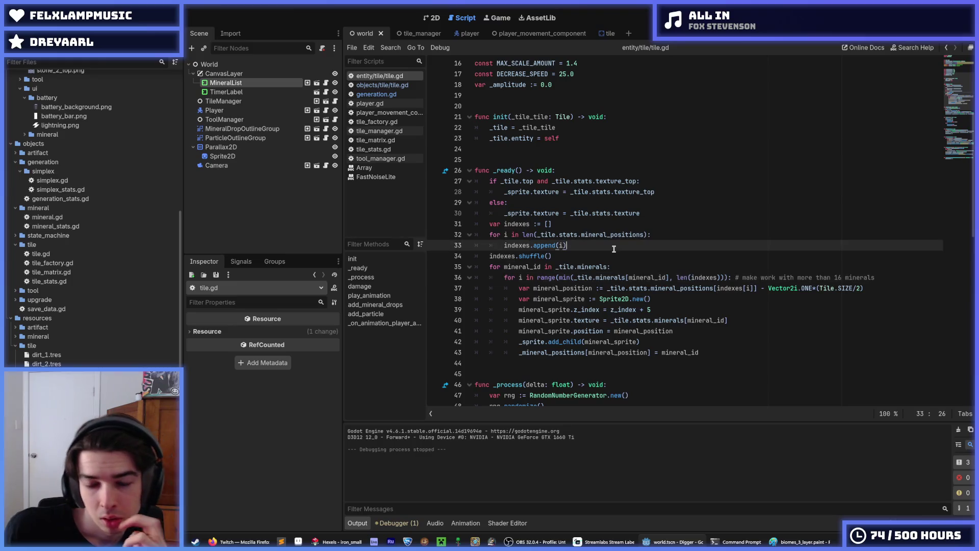
{"action": "left_click", "coordinate": [614, 257]}
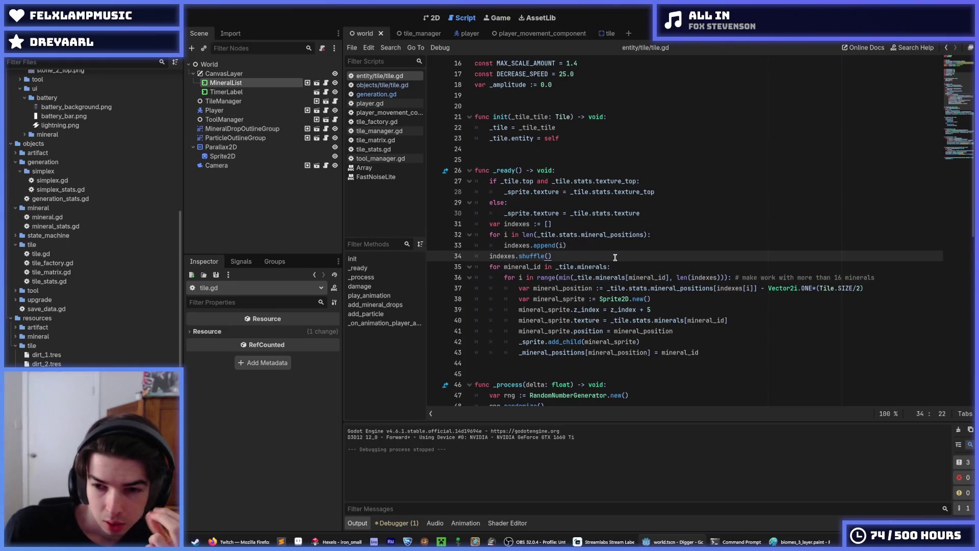
{"action": "double_click", "coordinate": [613, 236]}
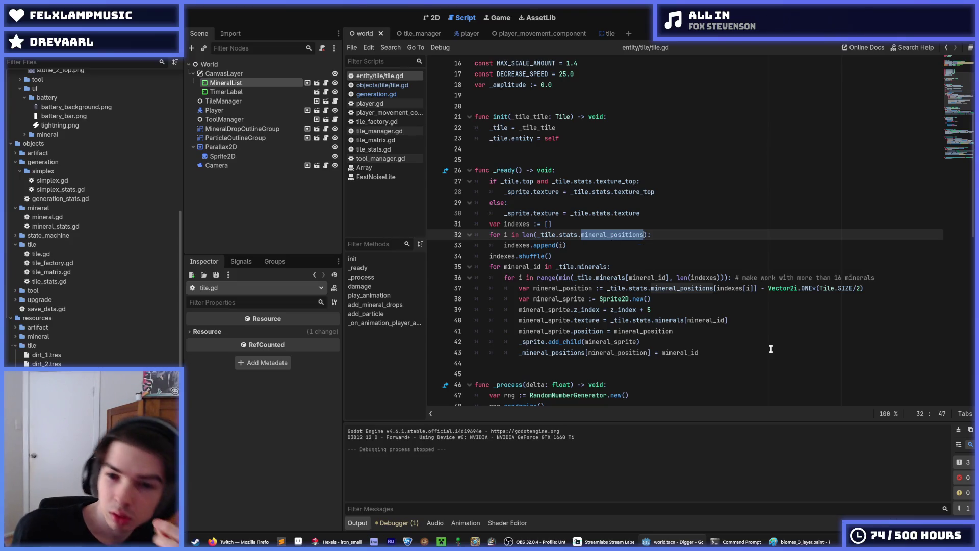
{"action": "left_click", "coordinate": [668, 278]}
{"action": "mouse_move", "coordinate": [669, 278]}
{"action": "left_mouse_down"}
{"action": "mouse_move", "coordinate": [575, 278]}
{"action": "mouse_move", "coordinate": [669, 277]}
{"action": "left_mouse_up"}
{"action": "left_click", "coordinate": [575, 278]}
{"action": "left_click", "coordinate": [669, 277]}
{"action": "left_click", "coordinate": [574, 278]}
{"action": "left_click", "coordinate": [669, 278]}
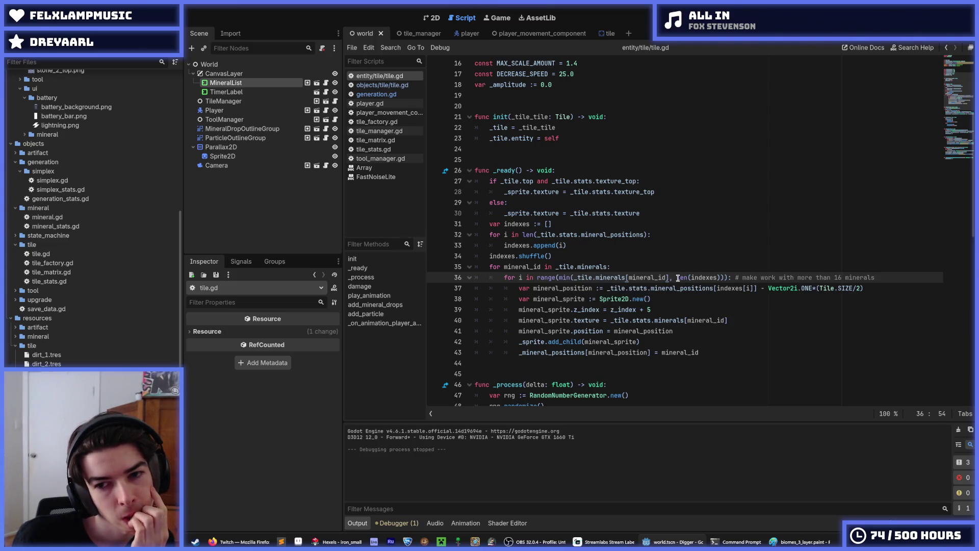
{"action": "left_click_drag", "start_coordinate": [678, 277], "coordinate": [717, 278]}
{"action": "key", "text": "shift+Right"}
{"action": "right_click", "coordinate": [710, 277]}
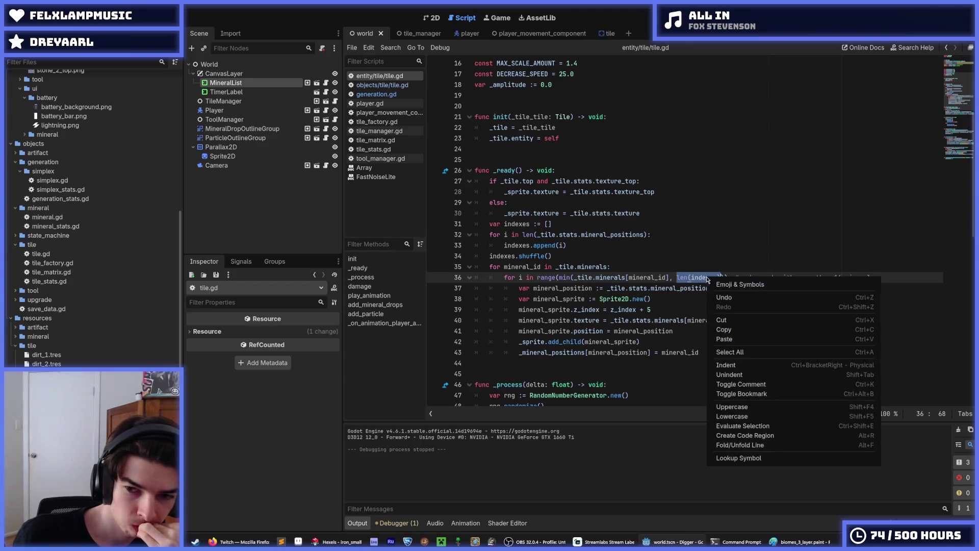
{"action": "left_click", "coordinate": [724, 328]}
{"action": "left_click", "coordinate": [657, 265]}
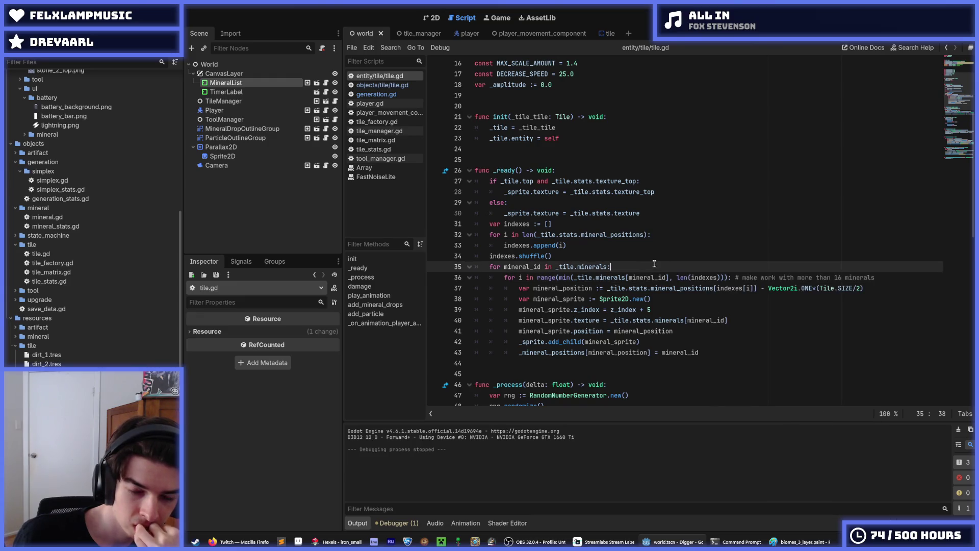
{"action": "left_click", "coordinate": [629, 256]}
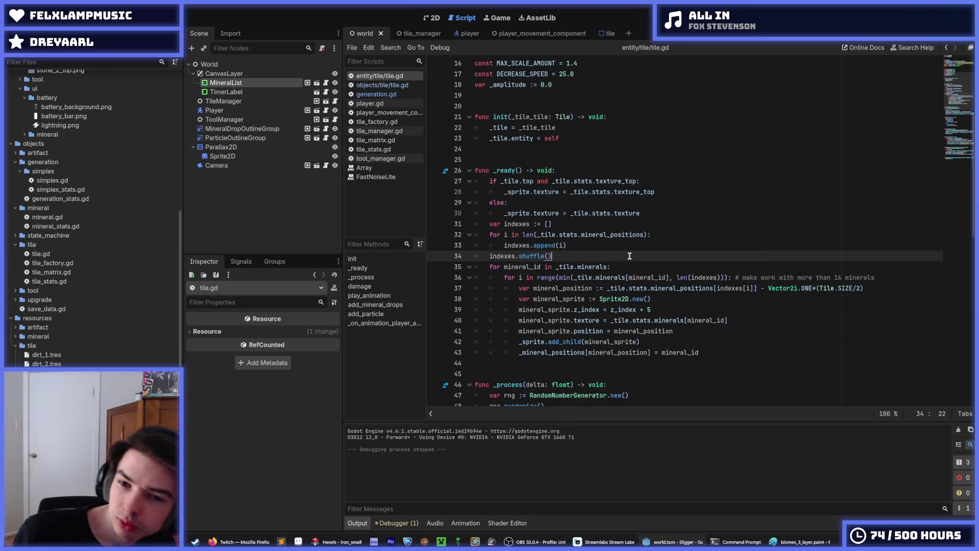
{"action": "left_click", "coordinate": [618, 267]}
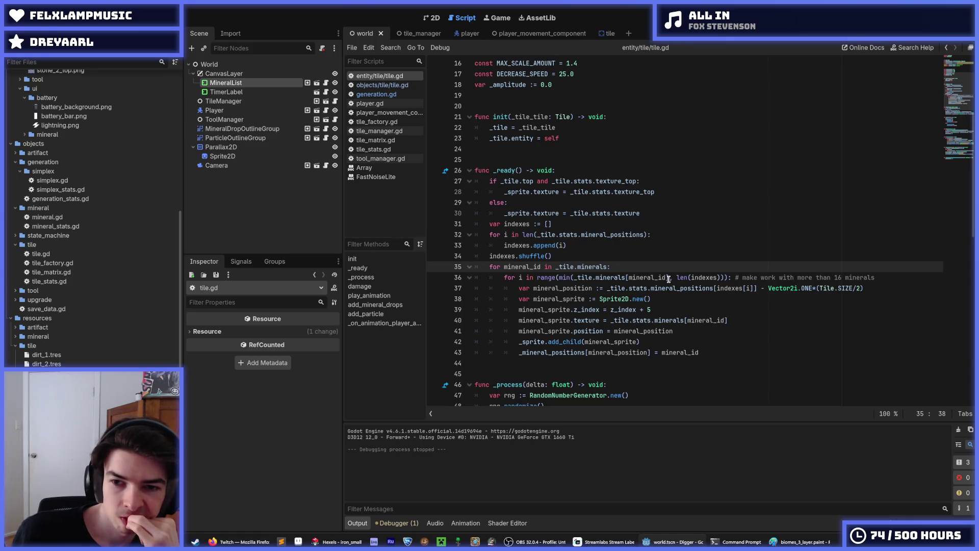
{"action": "left_click", "coordinate": [669, 278]}
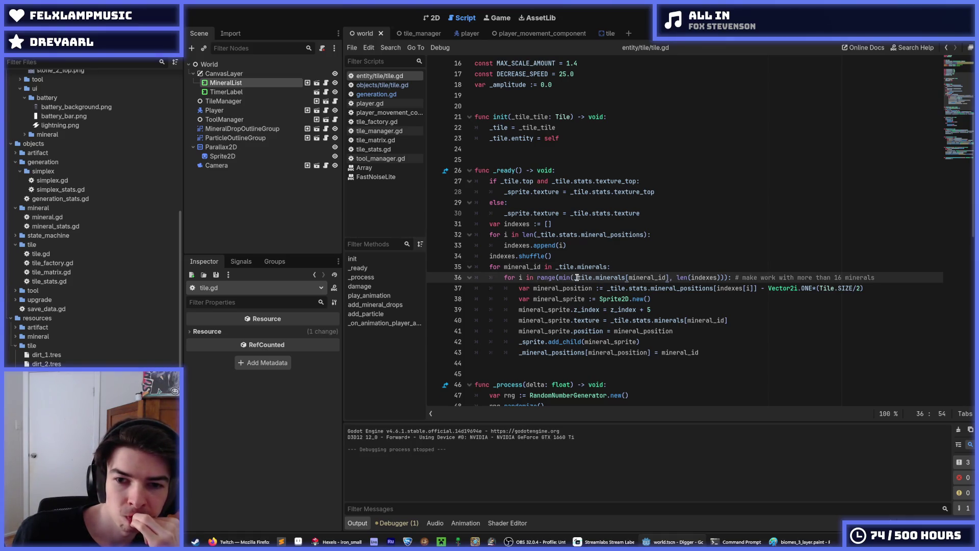
{"action": "left_click_drag", "start_coordinate": [575, 278], "coordinate": [560, 277]}
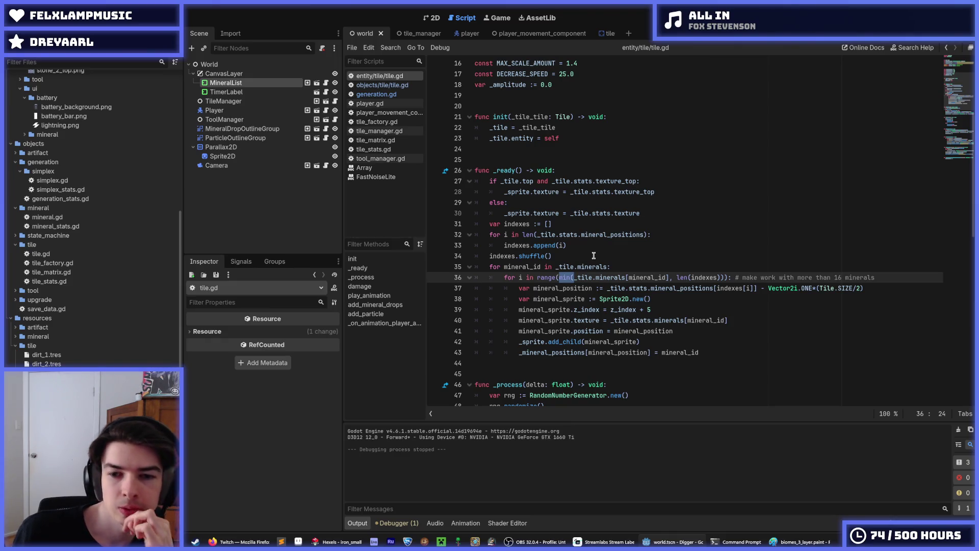
{"action": "mouse_move", "coordinate": [625, 235]}
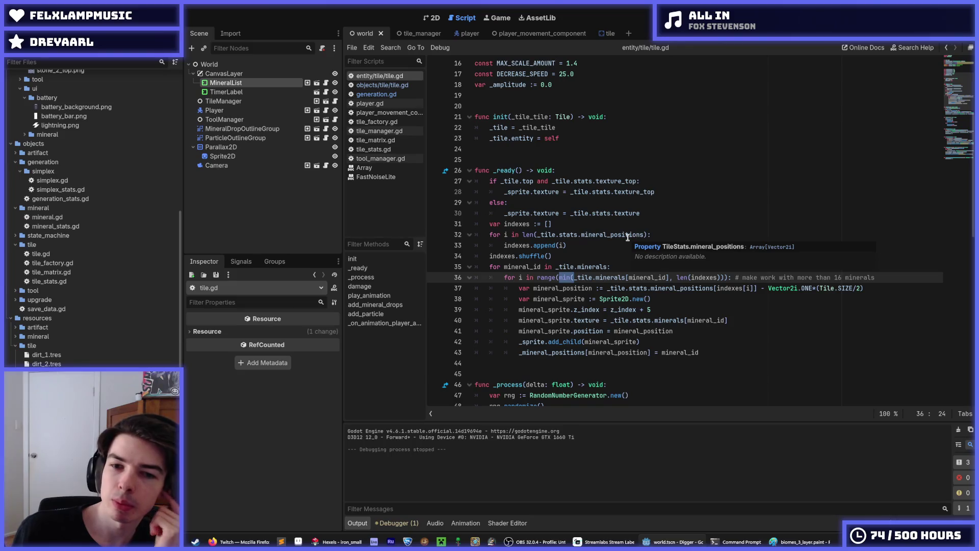
{"action": "left_click", "coordinate": [588, 254]}
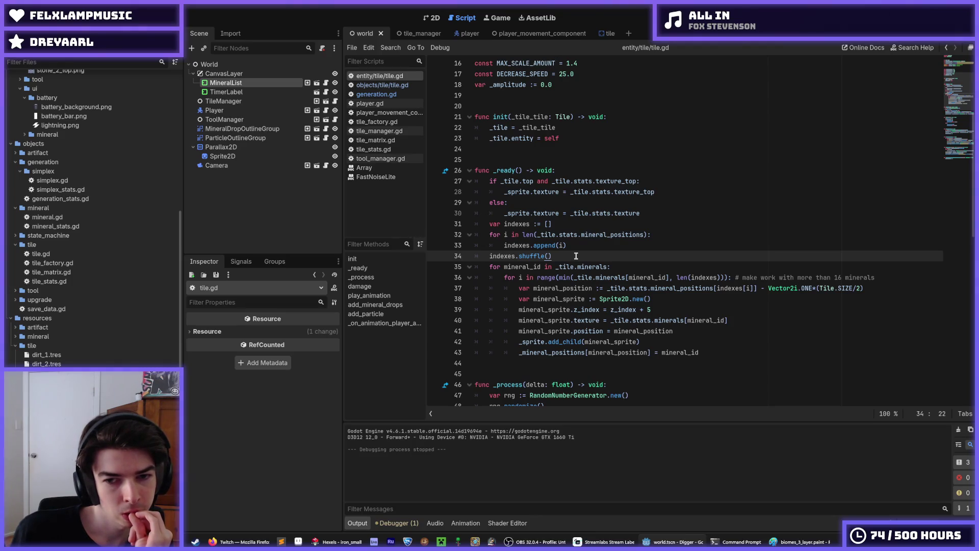
{"action": "left_click", "coordinate": [623, 266]}
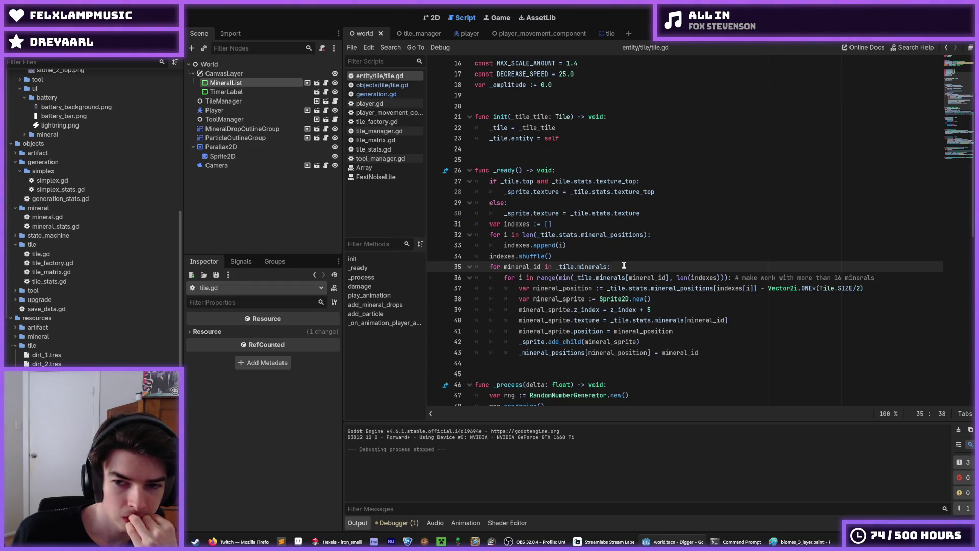
{"action": "left_click", "coordinate": [612, 256]}
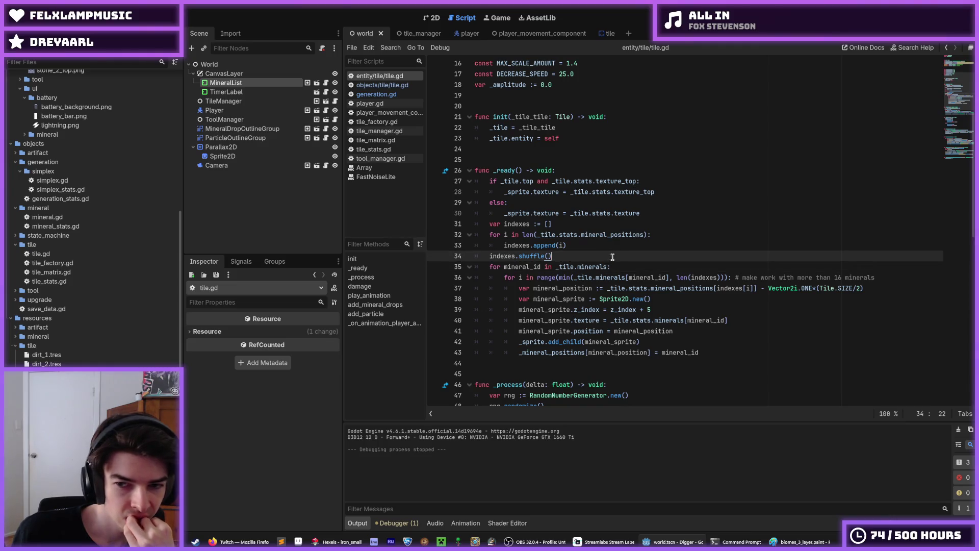
{"action": "left_click", "coordinate": [620, 265]}
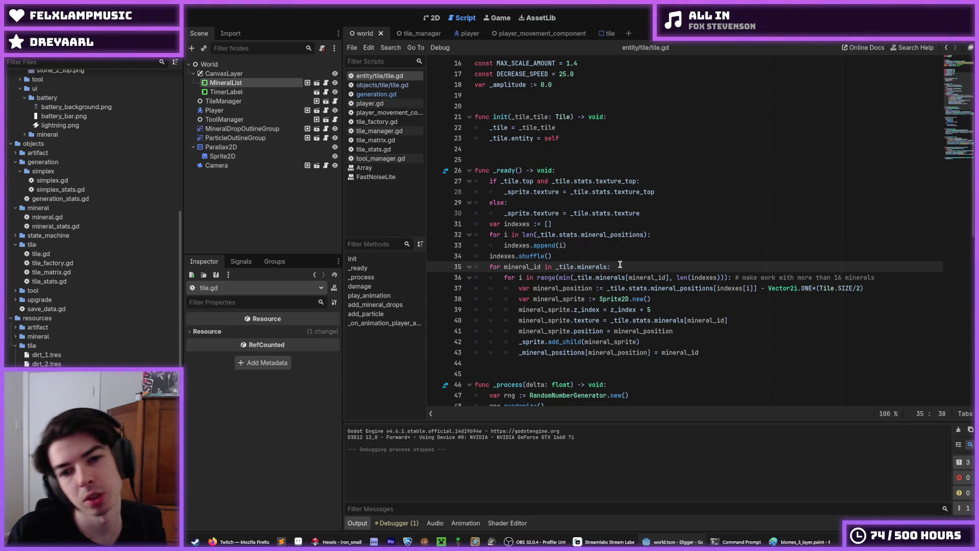
{"action": "key", "text": "Return"}
{"action": "type", "text": "while"}
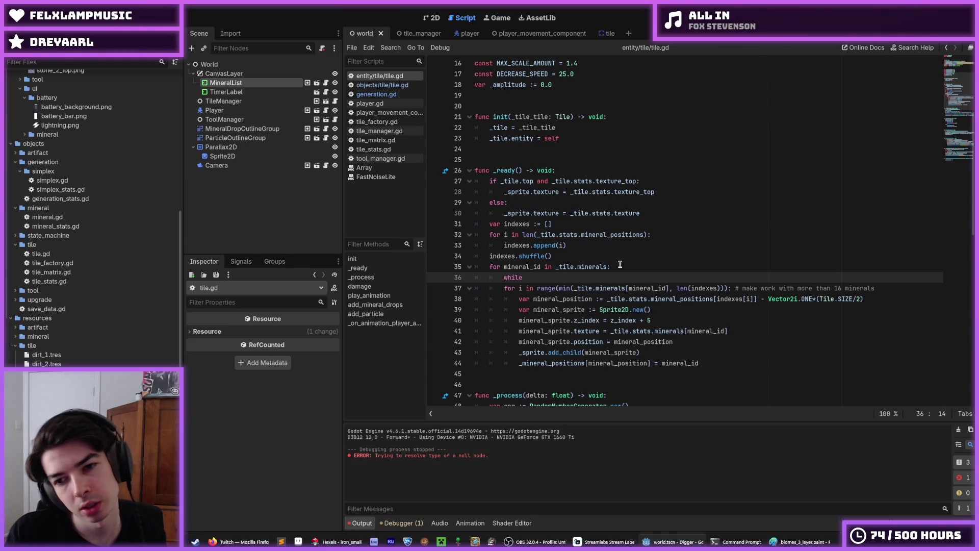
{"action": "type", "text": " <"}
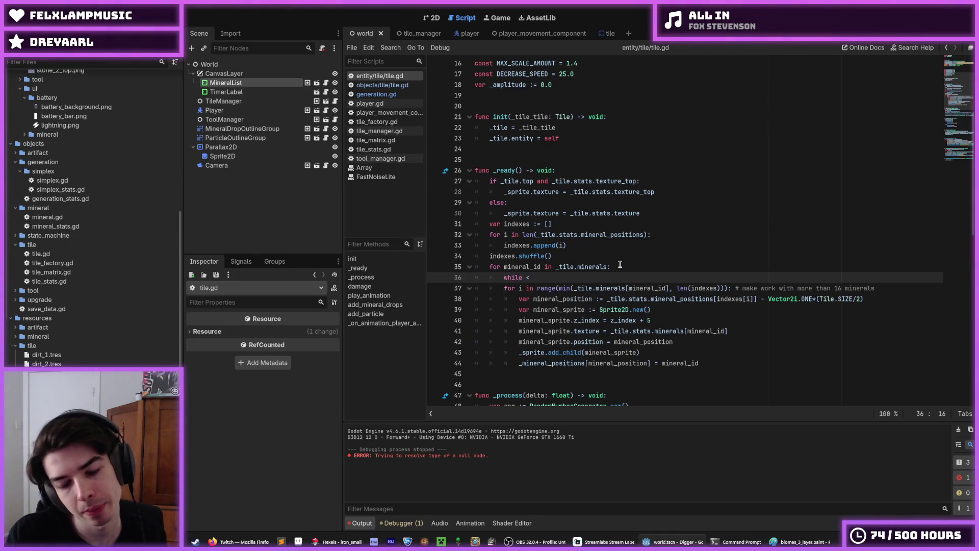
Write 'while i < len(indexes):' with 'i += 1' and declare 'var i := 0' above it.
{"action": "key", "text": "BackSpace"}
{"action": "type", "text": "i "}
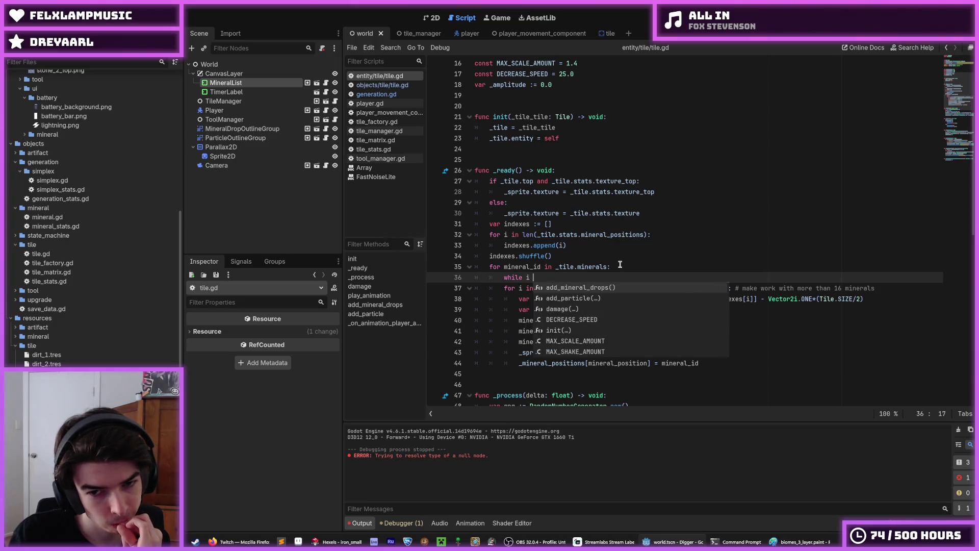
{"action": "type", "text": "<"}
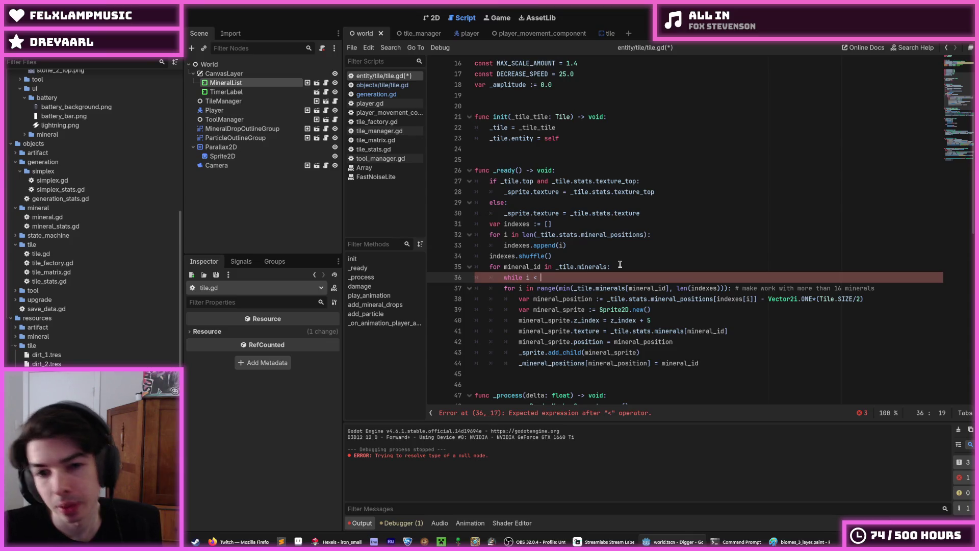
{"action": "type", "text": "i"}
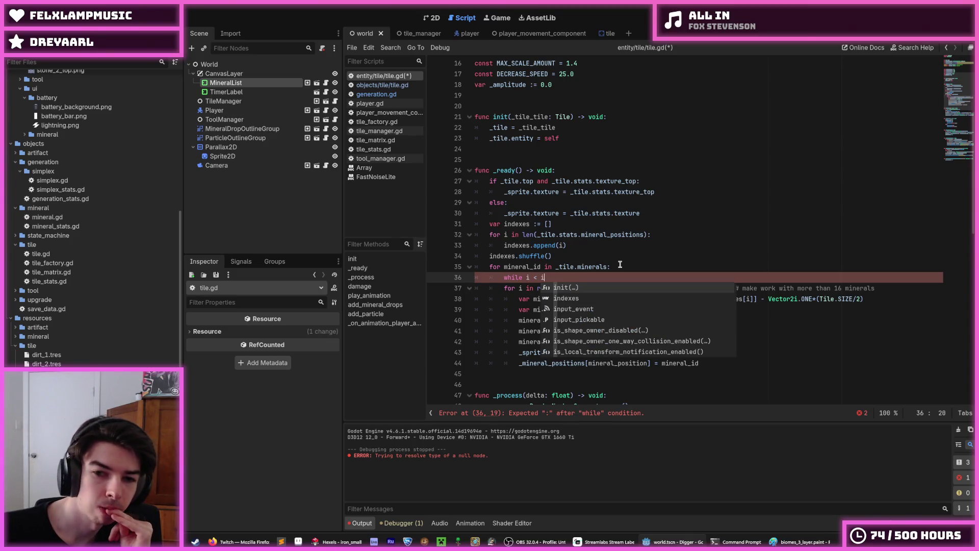
{"action": "key", "text": "BackSpace"}
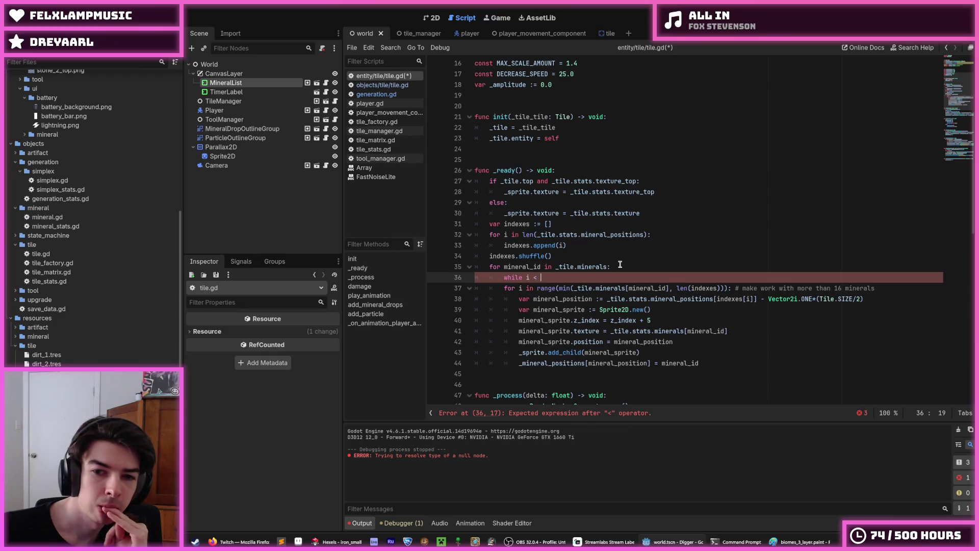
{"action": "type", "text": "len(indexes):"}
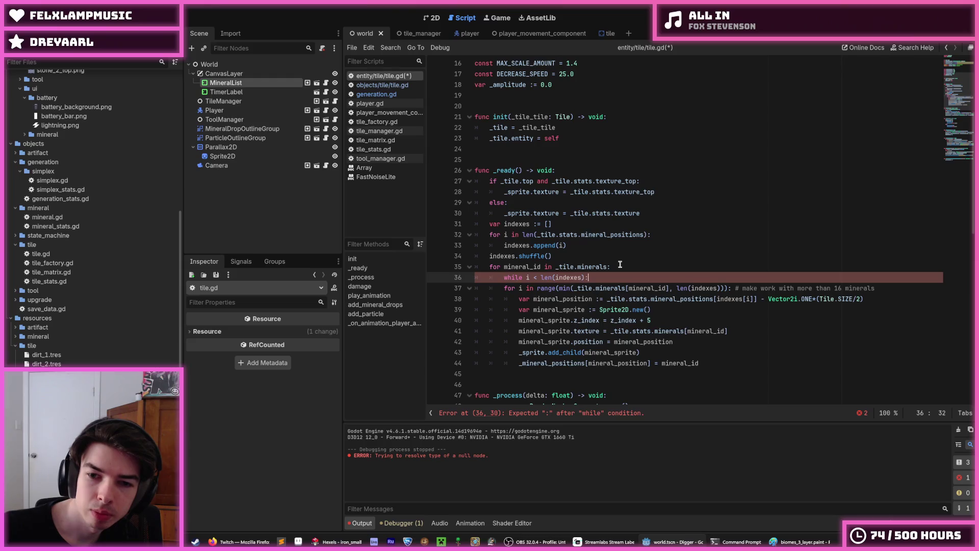
{"action": "key", "text": "Return"}
{"action": "type", "text": "i += 1"}
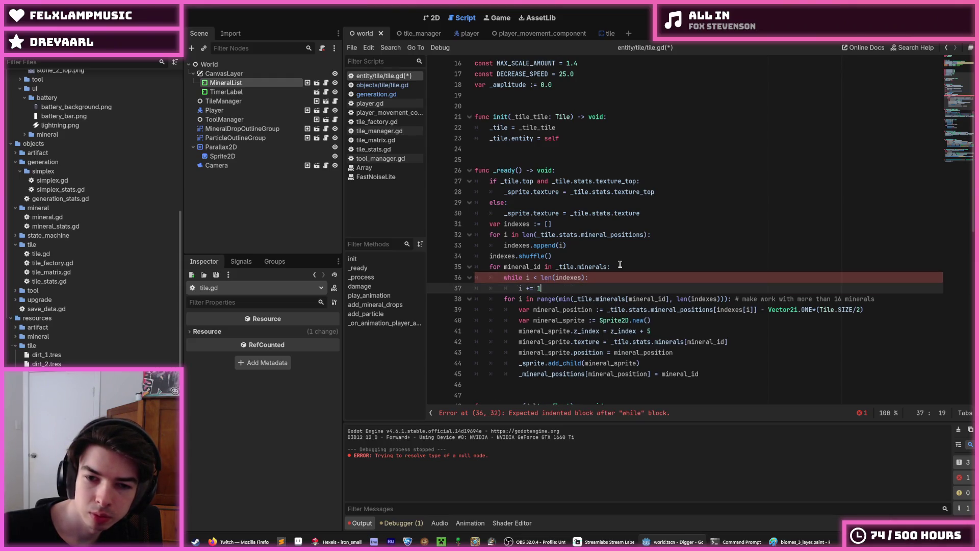
{"action": "key", "text": "Up"}
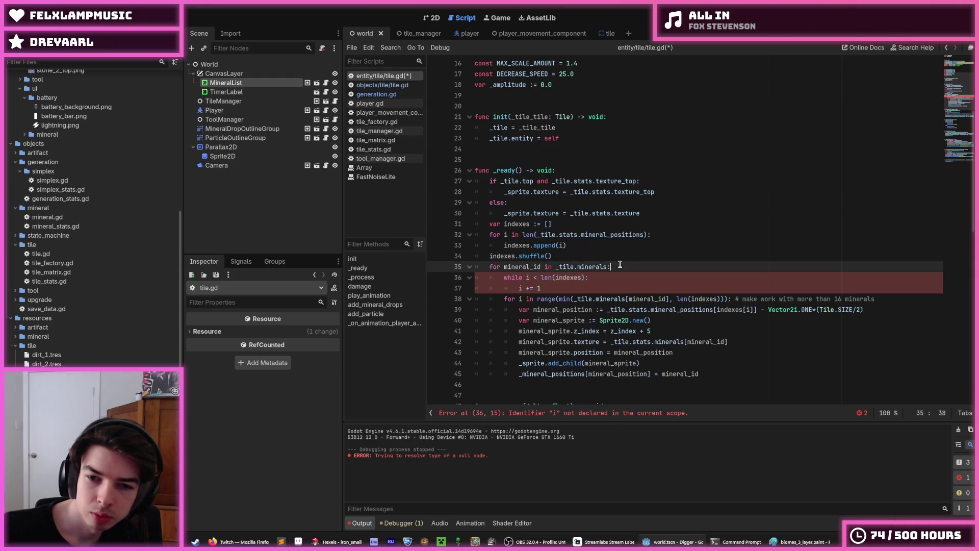
{"action": "key", "text": "ctrl+shift+Return"}
{"action": "type", "text": "var i :"}
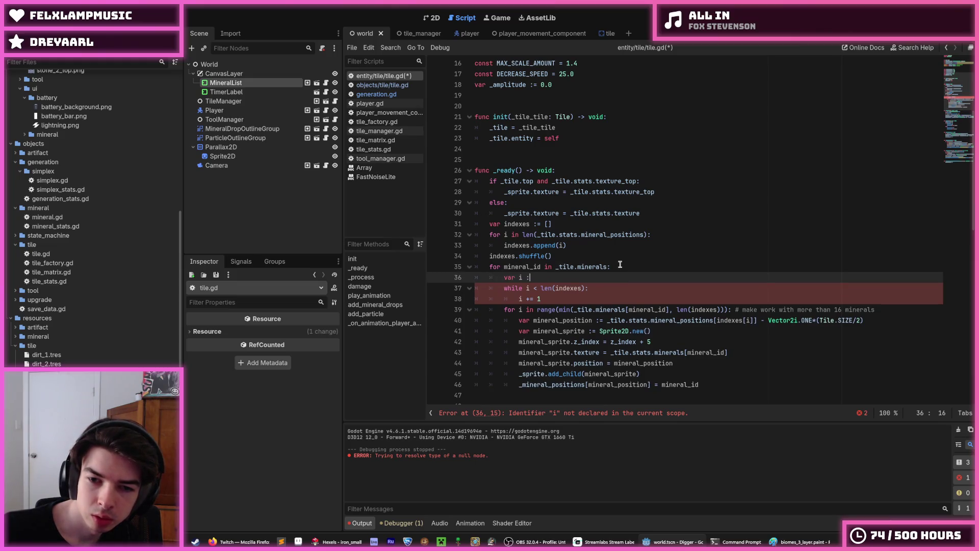
{"action": "type", "text": "0"}
{"action": "key", "text": "Escape"}
{"action": "key", "text": "Down"}
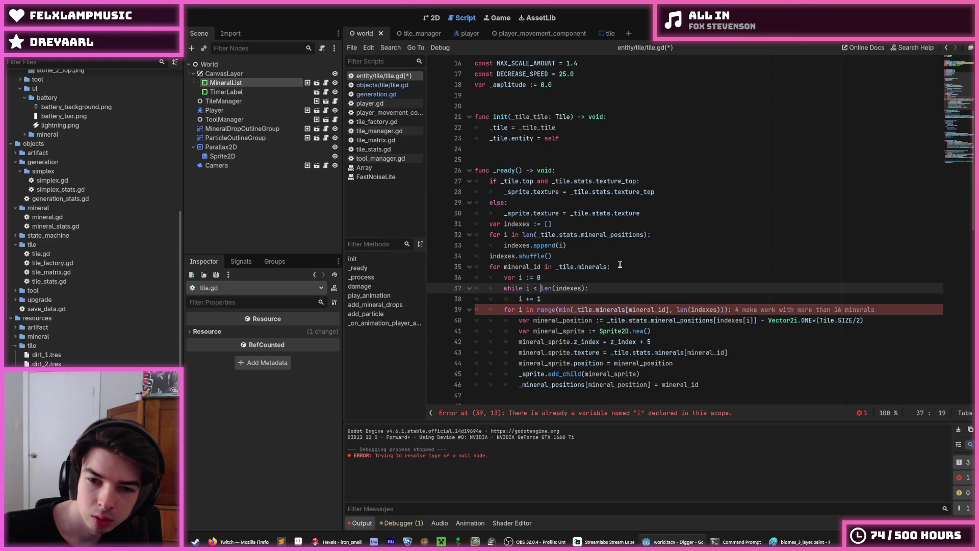
{"action": "key", "text": "Down"}
{"action": "key", "text": "Down"}
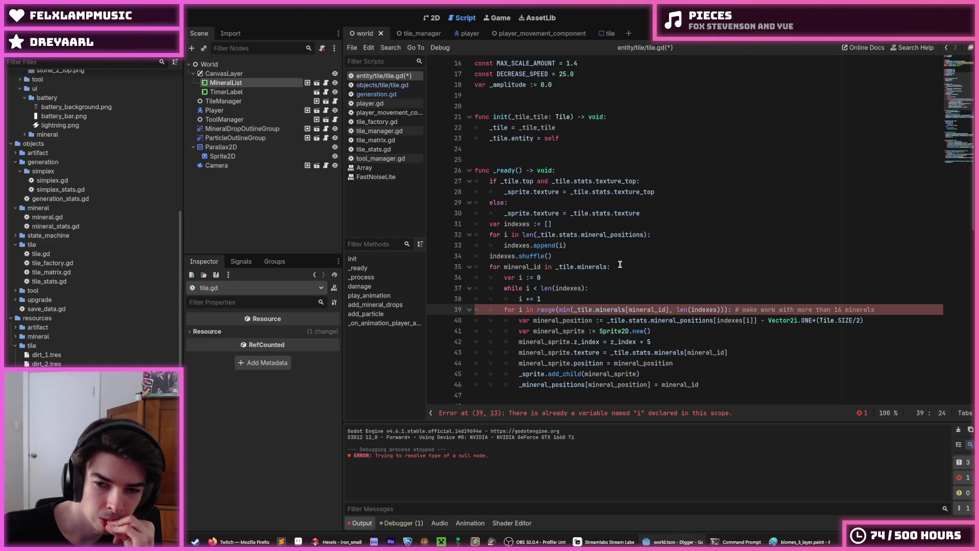
Simplify the for line's range call by dropping the min( wrapper and the len(indexes) argument.
{"action": "key", "text": "BackSpace"}
{"action": "key", "text": "BackSpace"}
{"action": "key", "text": "BackSpace"}
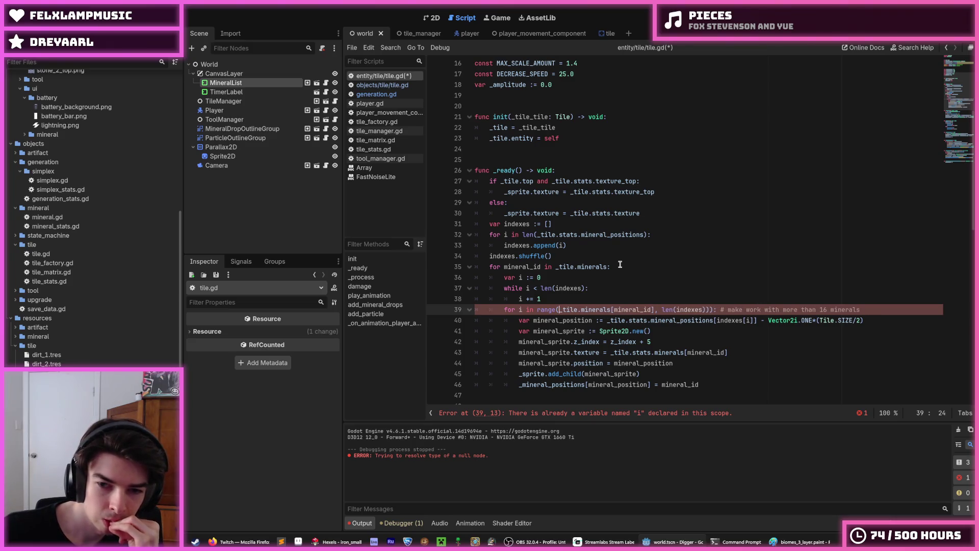
{"action": "key", "text": "End"}
{"action": "key", "text": "BackSpace"}
{"action": "key", "text": "BackSpace"}
{"action": "key", "text": "BackSpace"}
{"action": "key", "text": "BackSpace"}
{"action": "key", "text": "BackSpace"}
{"action": "key", "text": "BackSpace"}
{"action": "key", "text": "BackSpace"}
{"action": "key", "text": "BackSpace"}
{"action": "key", "text": "BackSpace"}
{"action": "key", "text": "BackSpace"}
{"action": "key", "text": "BackSpace"}
{"action": "key", "text": "BackSpace"}
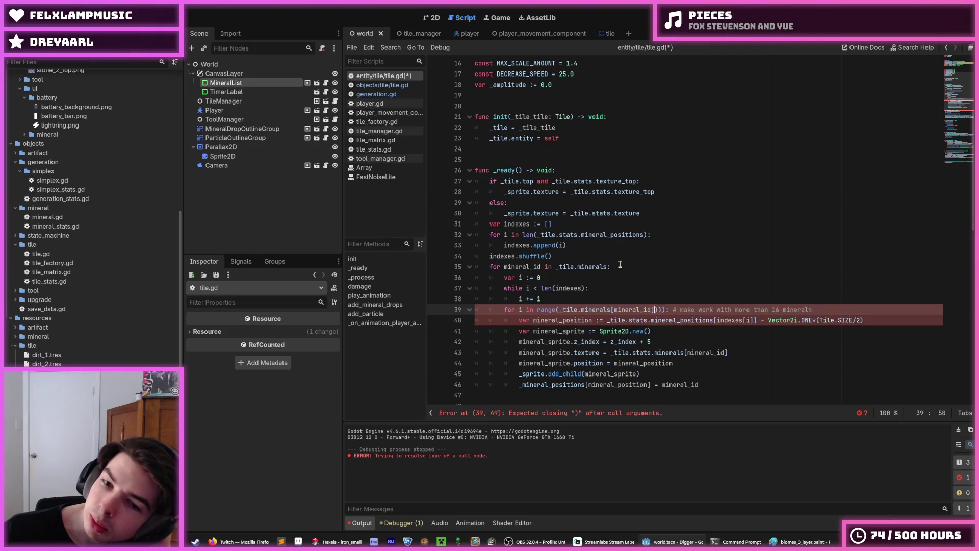
{"action": "key", "text": "Delete"}
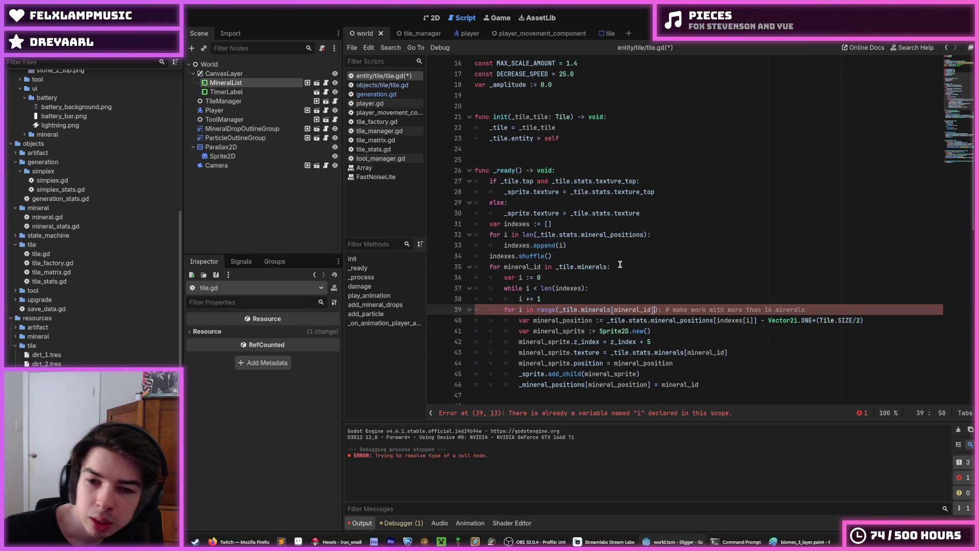
Move the range loop directly below the while line and indent it inside the while loop.
{"action": "key", "text": "alt+Up"}
{"action": "key", "text": "alt+Up"}
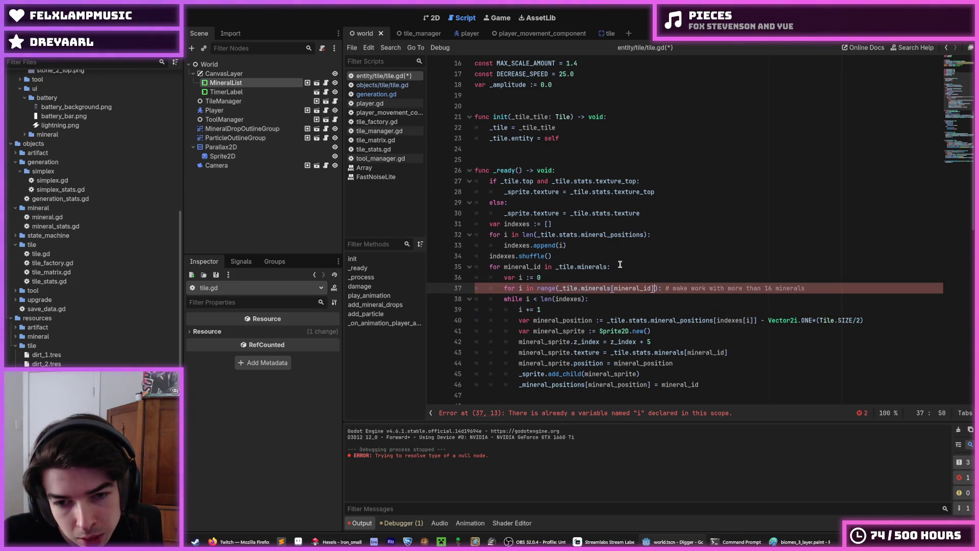
{"action": "key", "text": "Down"}
{"action": "key", "text": "Down"}
{"action": "key", "text": "Up"}
{"action": "key", "text": "Up"}
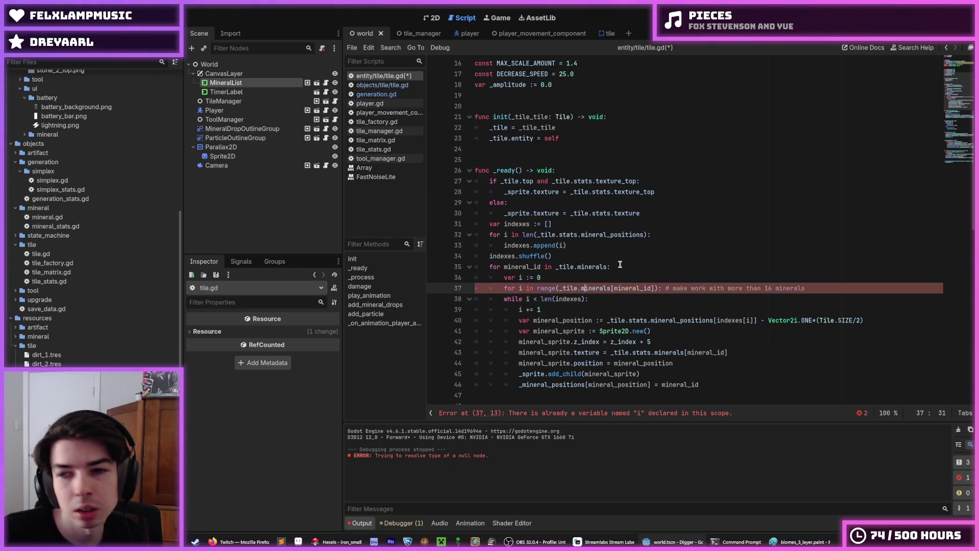
{"action": "key", "text": "alt+Down"}
{"action": "key", "text": "Home"}
{"action": "key", "text": "Tab"}
{"action": "key", "text": "Down"}
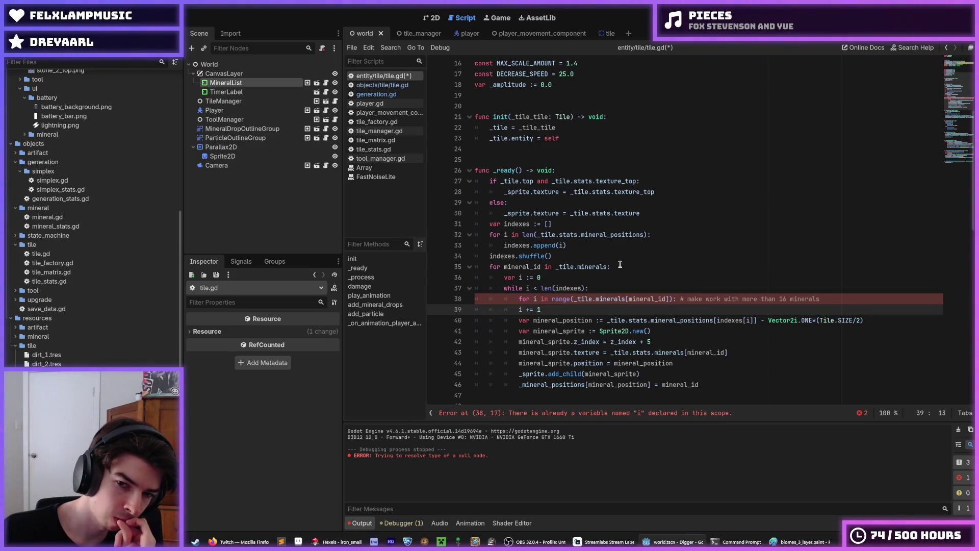
Rename the range loop's counter to j, delete its trailing comment and start its body line.
{"action": "key", "text": "Up"}
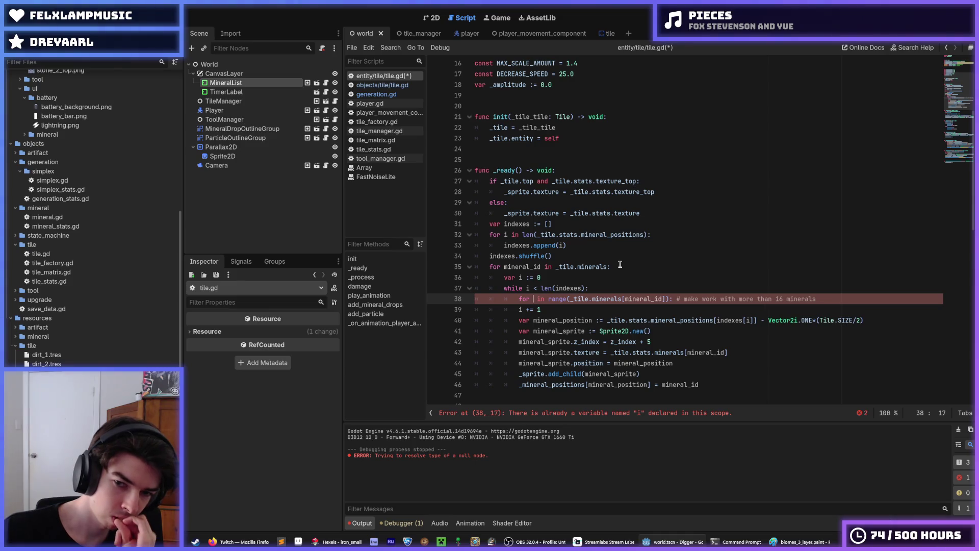
{"action": "key", "text": "BackSpace"}
{"action": "type", "text": "j"}
{"action": "key", "text": "End"}
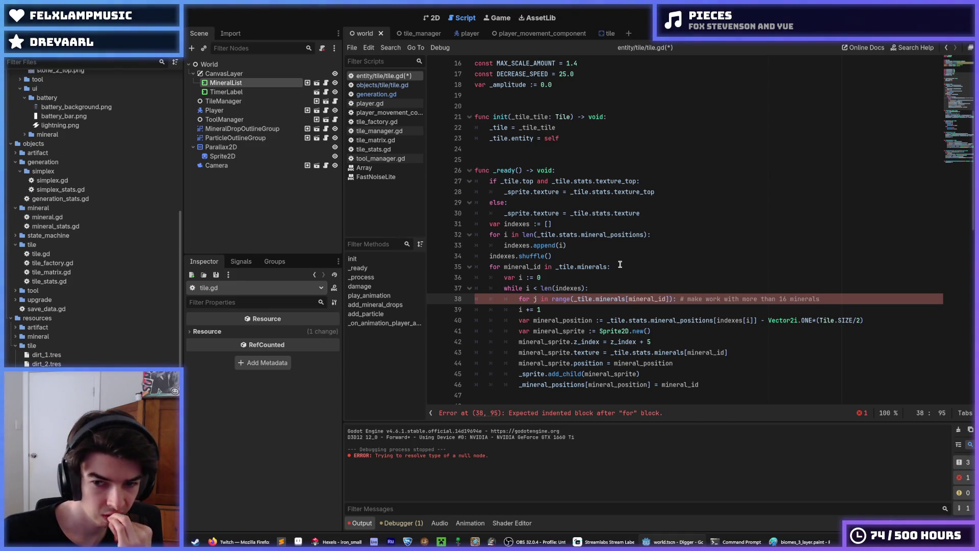
{"action": "key", "text": "BackSpace"}
{"action": "key", "text": "BackSpace"}
{"action": "key", "text": "BackSpace"}
{"action": "key", "text": "BackSpace"}
{"action": "key", "text": "BackSpace"}
{"action": "key", "text": "BackSpace"}
{"action": "key", "text": "BackSpace"}
{"action": "key", "text": "BackSpace"}
{"action": "key", "text": "BackSpace"}
{"action": "key", "text": "BackSpace"}
{"action": "key", "text": "BackSpace"}
{"action": "key", "text": "BackSpace"}
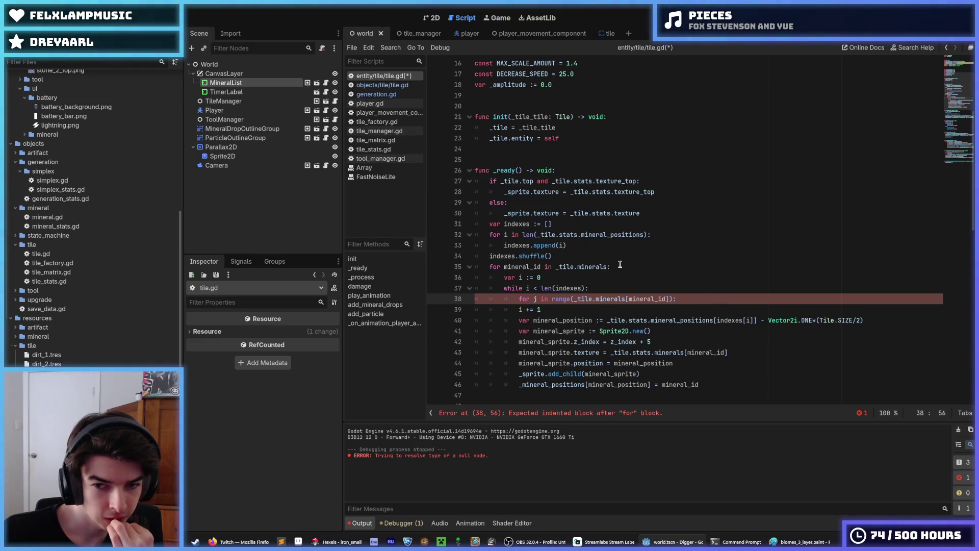
{"action": "key", "text": "Return"}
{"action": "type", "text": "i += 1"}
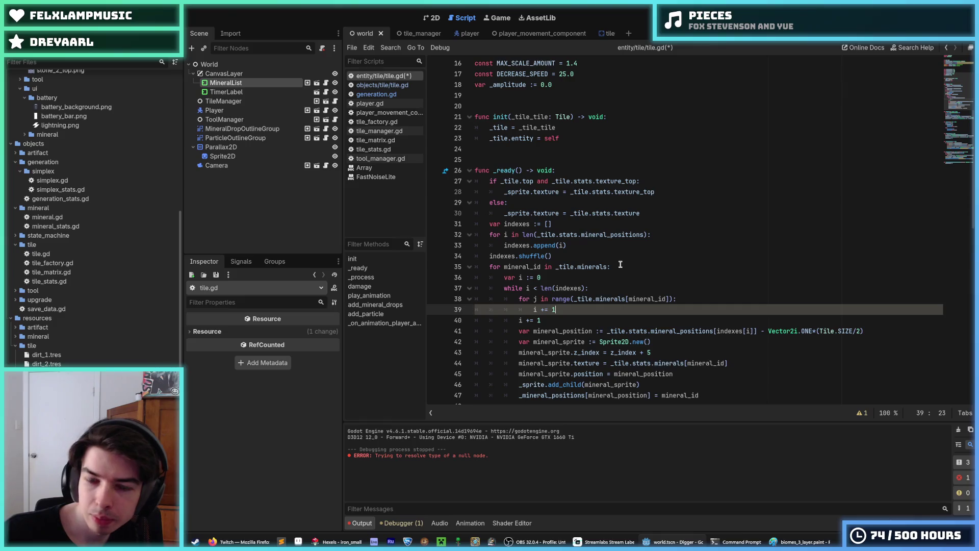
Add 'i += 1' inside the j loop and clear the old increment line below it.
{"action": "key", "text": "Up"}
{"action": "key", "text": "Up"}
{"action": "key", "text": "Down"}
{"action": "key", "text": "Down"}
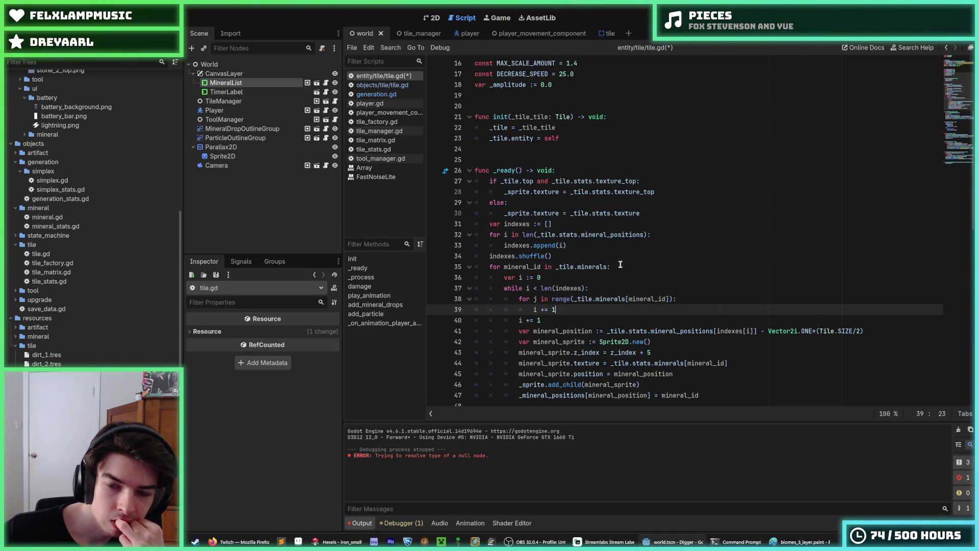
{"action": "key", "text": "Up"}
{"action": "key", "text": "End"}
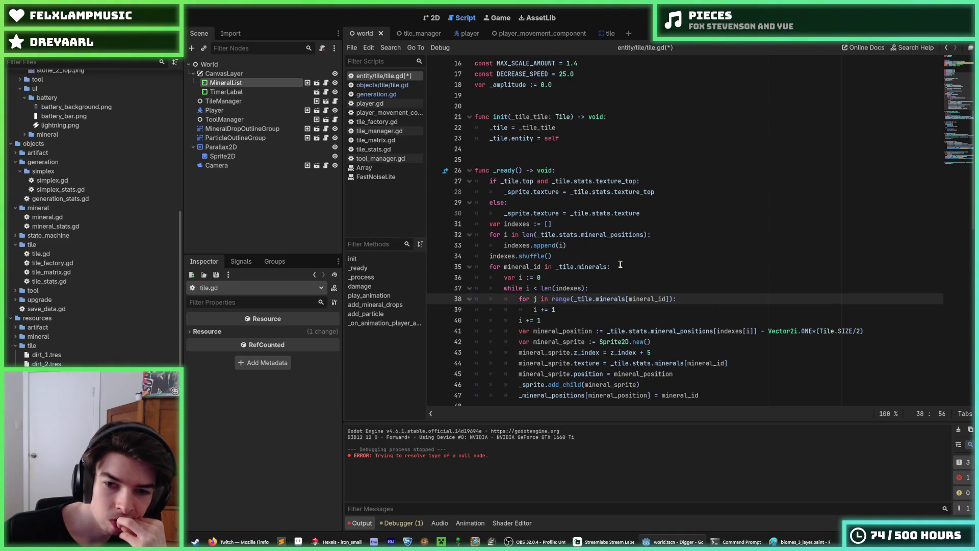
{"action": "key", "text": "Down"}
{"action": "key", "text": "Down"}
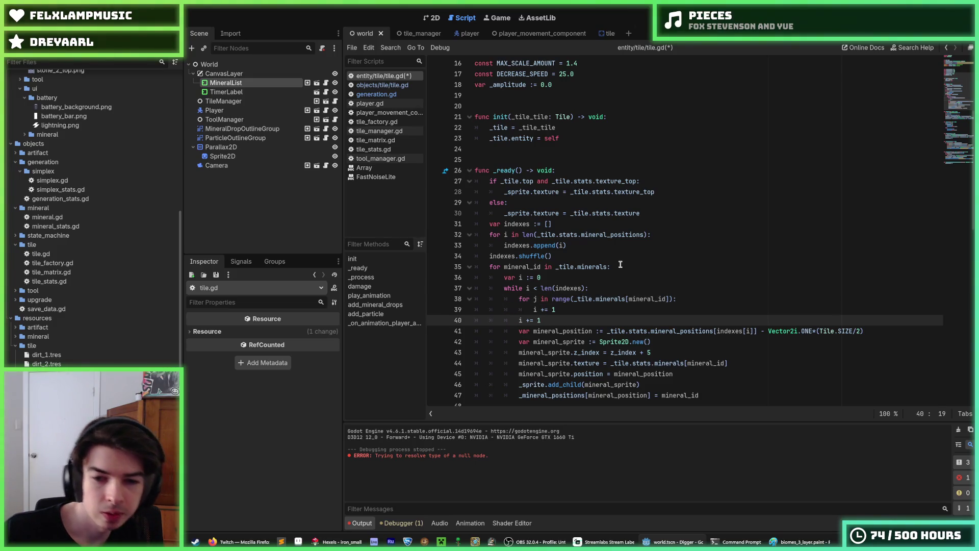
{"action": "key", "text": "shift+Home"}
{"action": "key", "text": "shift+Home"}
{"action": "key", "text": "BackSpace"}
{"action": "key", "text": "BackSpace"}
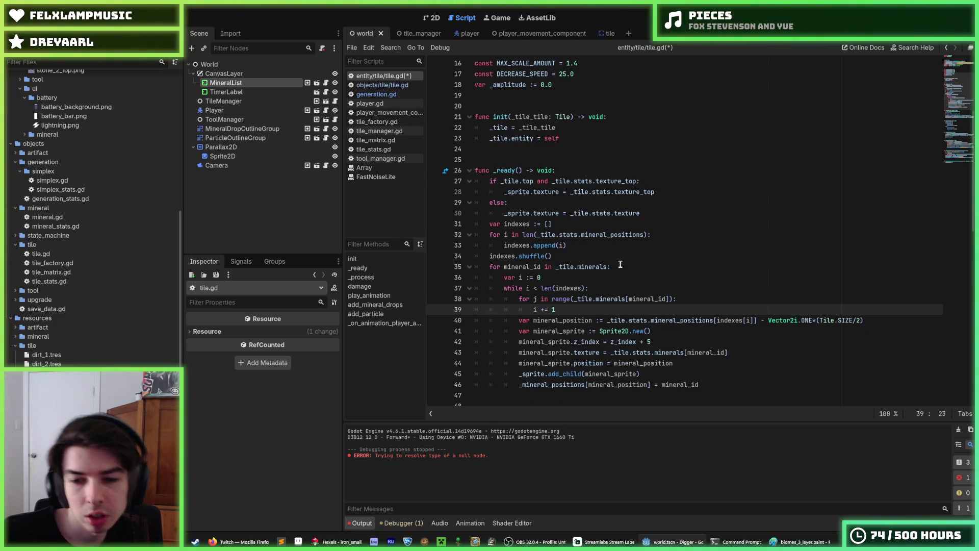
{"action": "key", "text": "Up"}
{"action": "key", "text": "End"}
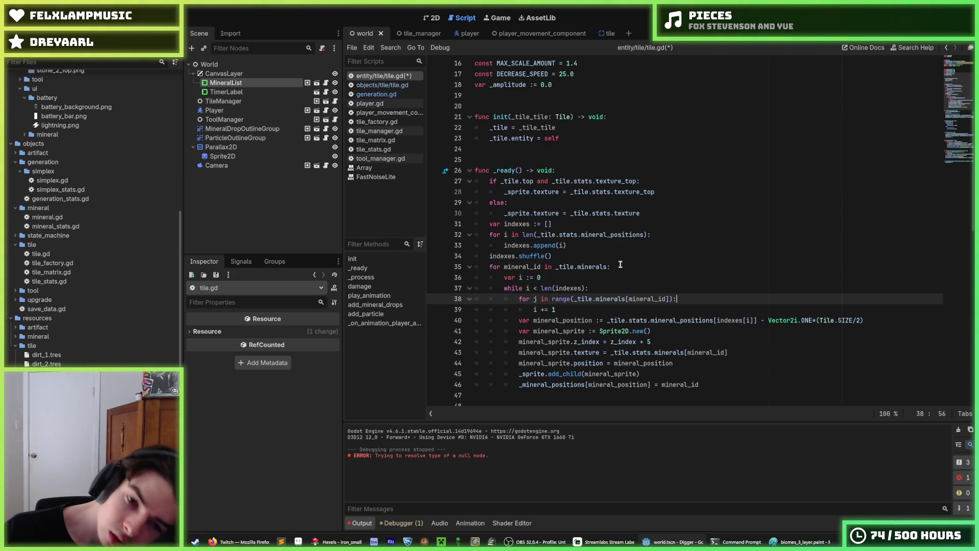
Add an 'if i == 0: break' check after the increment inside the j loop.
{"action": "key", "text": "Return"}
{"action": "type", "text": "f i "}
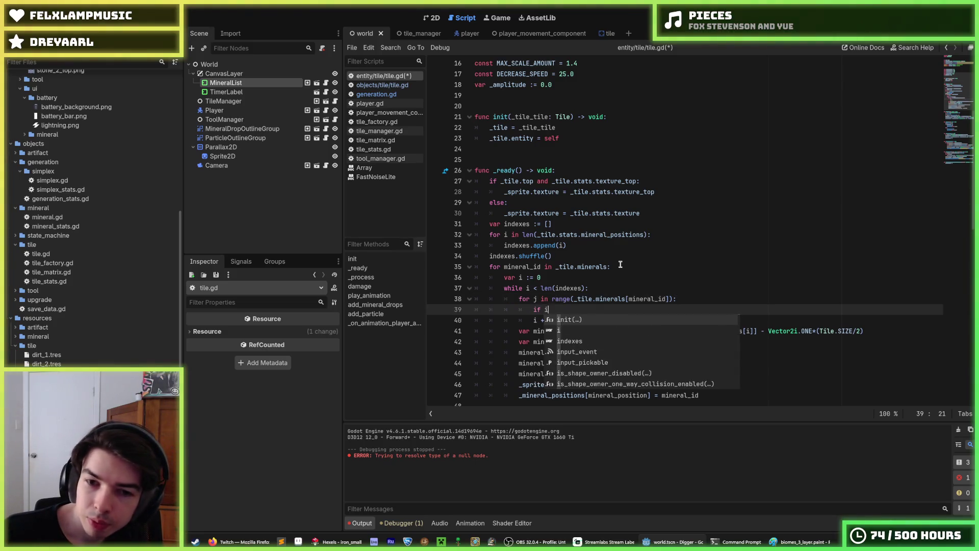
{"action": "type", "text": "== 0"}
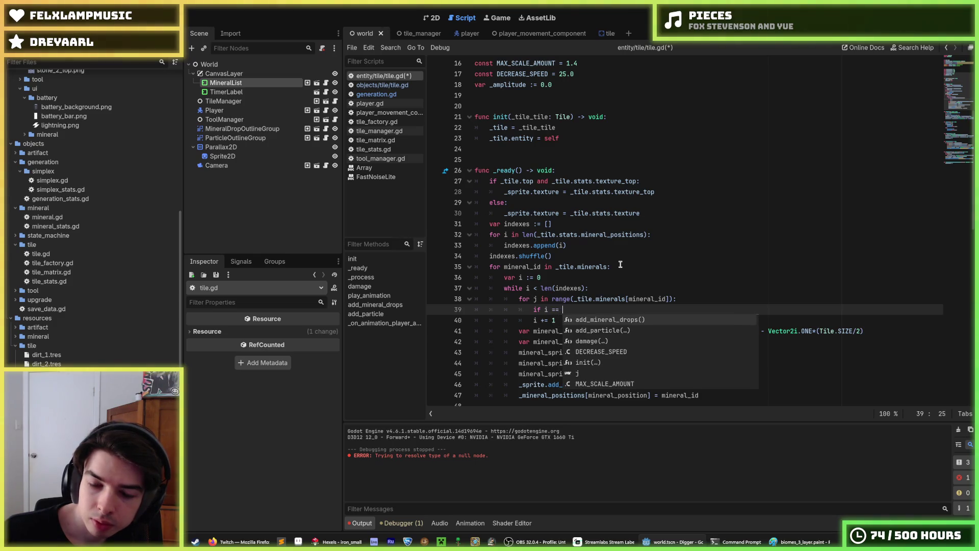
{"action": "key", "text": "alt+Down"}
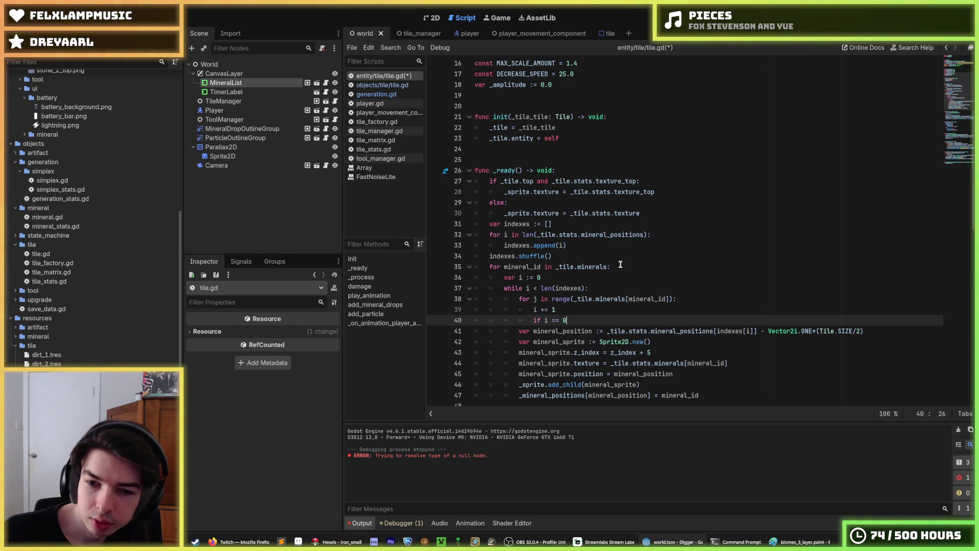
{"action": "type", "text": ":"}
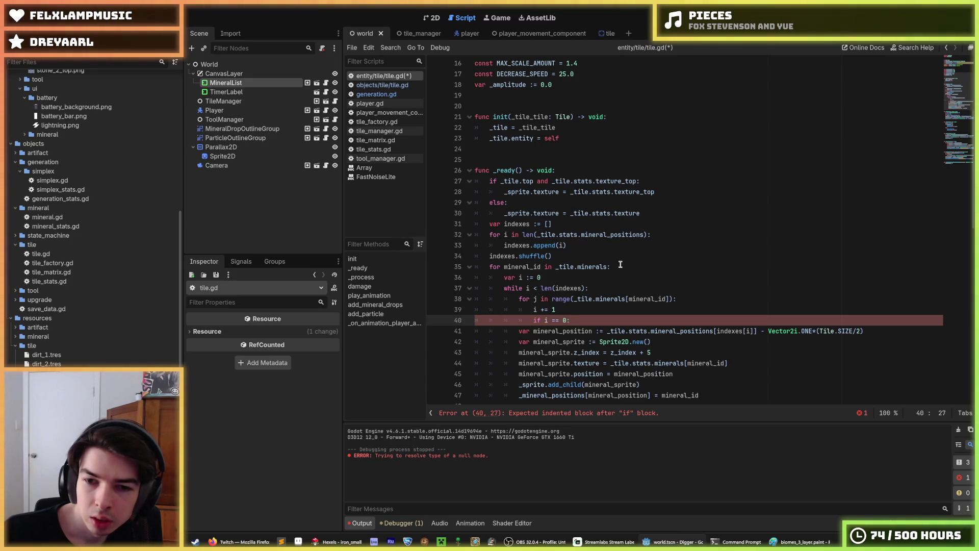
{"action": "key", "text": "Return"}
{"action": "type", "text": "break"}
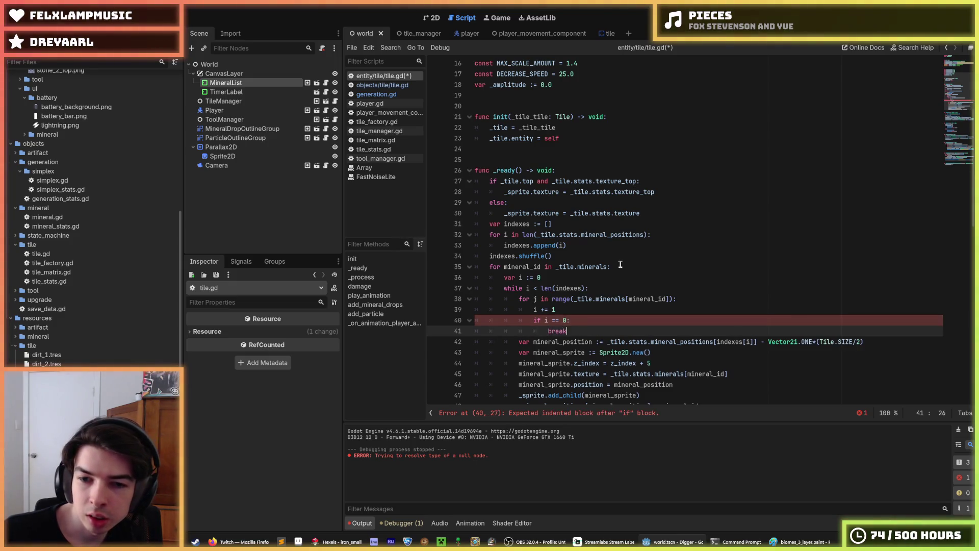
{"action": "key", "text": "Up"}
{"action": "key", "text": "Up"}
{"action": "key", "text": "Up"}
{"action": "key", "text": "Up"}
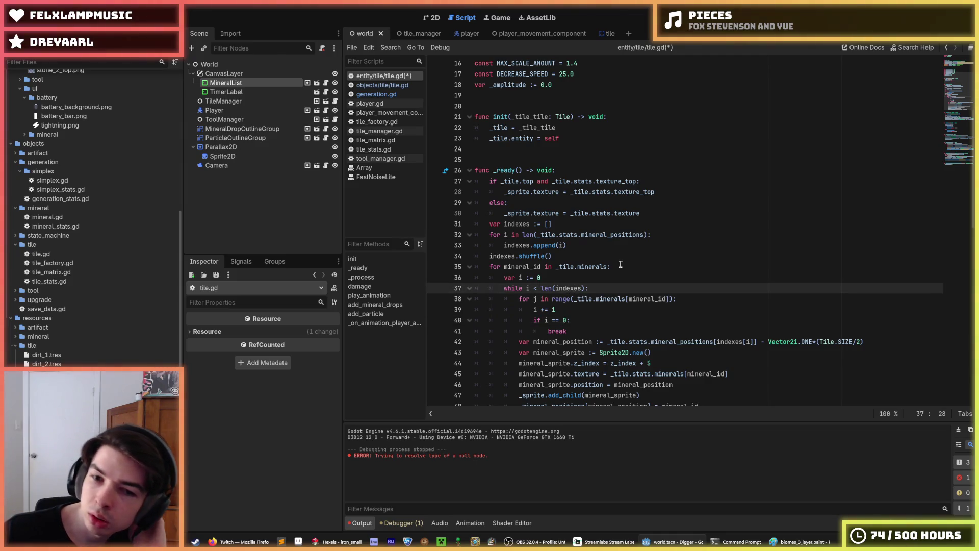
{"action": "key", "text": "Right"}
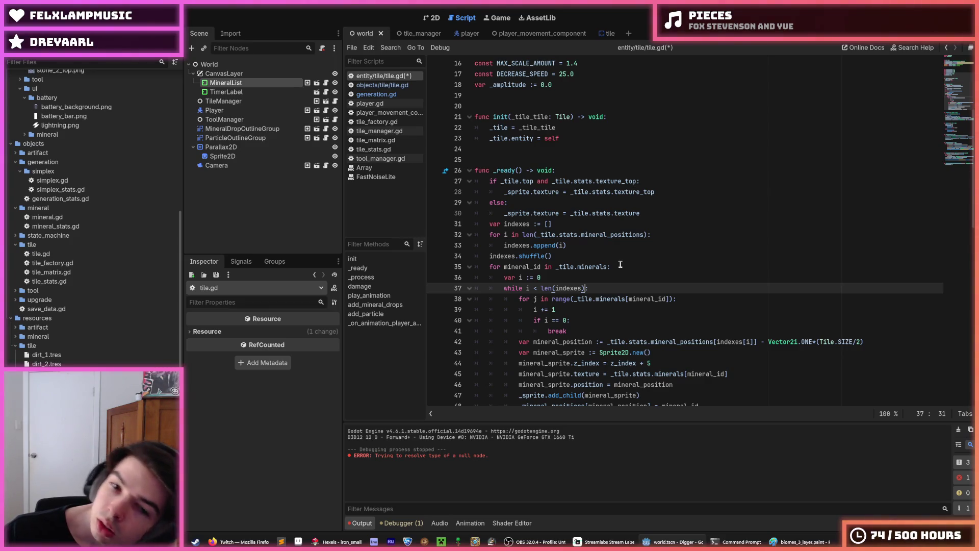
Review the range loop, increment and i declaration lines with the cursor.
{"action": "key", "text": "Down"}
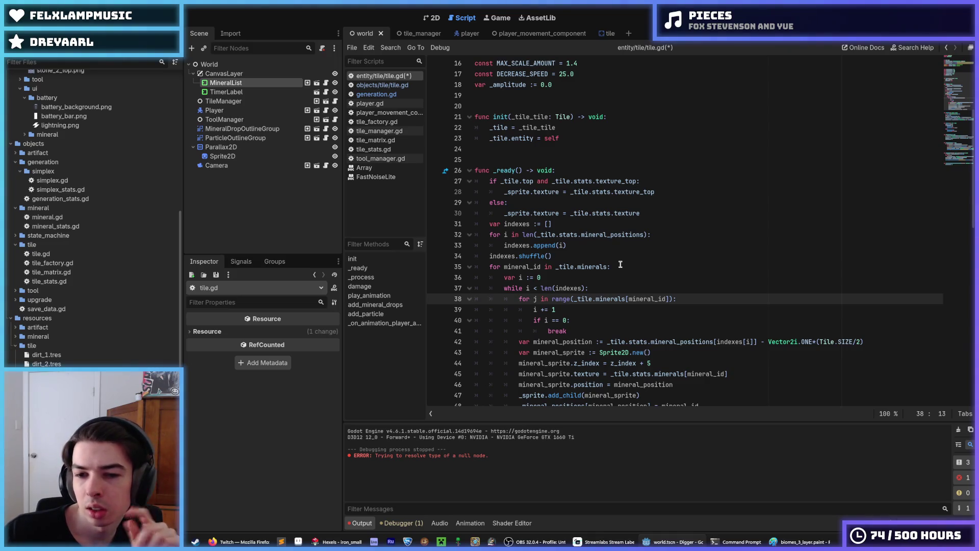
{"action": "key", "text": "End"}
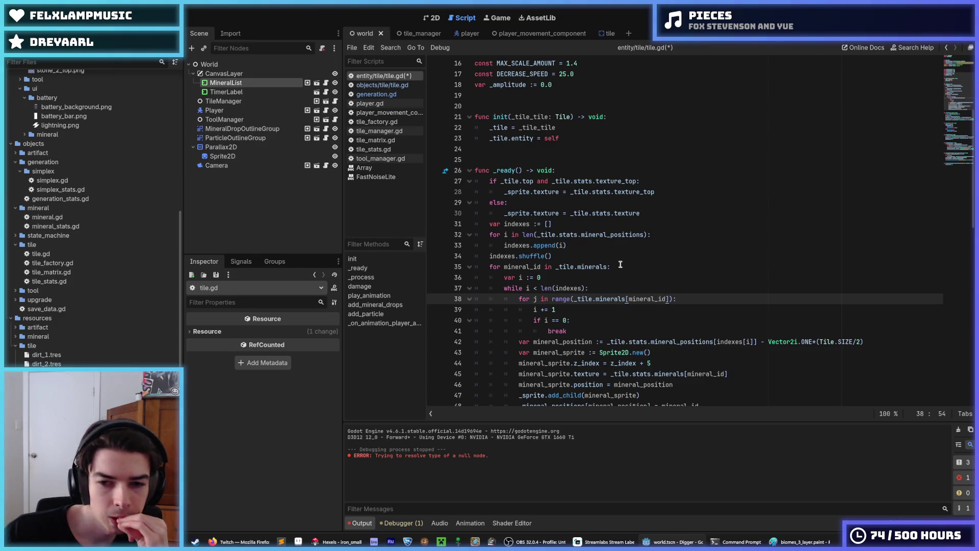
{"action": "key", "text": "Down"}
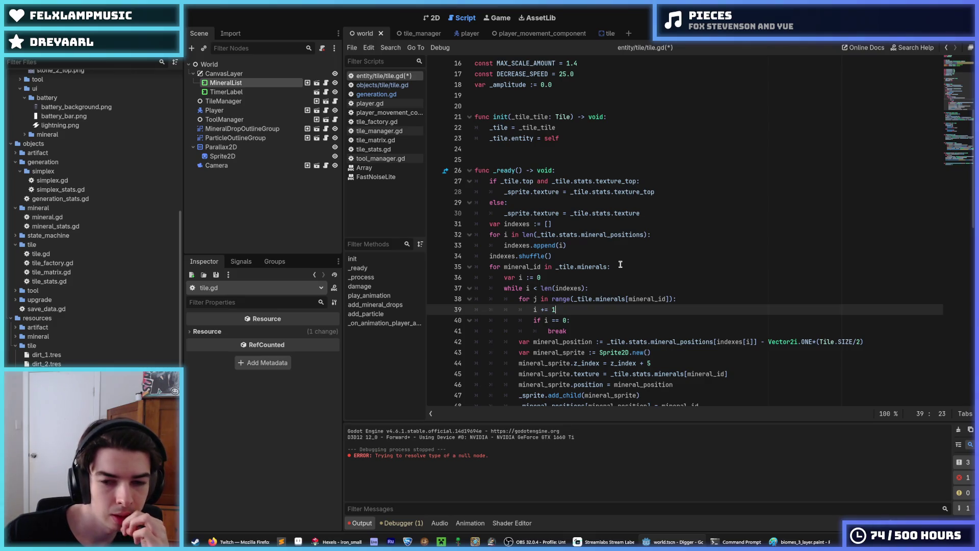
{"action": "key", "text": "Up"}
{"action": "key", "text": "Down"}
{"action": "key", "text": "Up"}
{"action": "key", "text": "Up"}
{"action": "key", "text": "Up"}
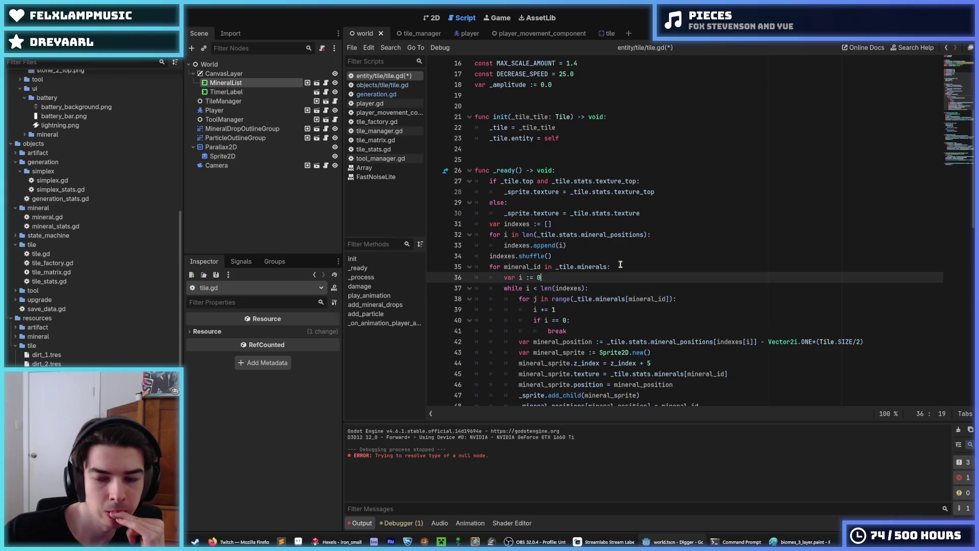
{"action": "key", "text": "Down"}
{"action": "key", "text": "Down"}
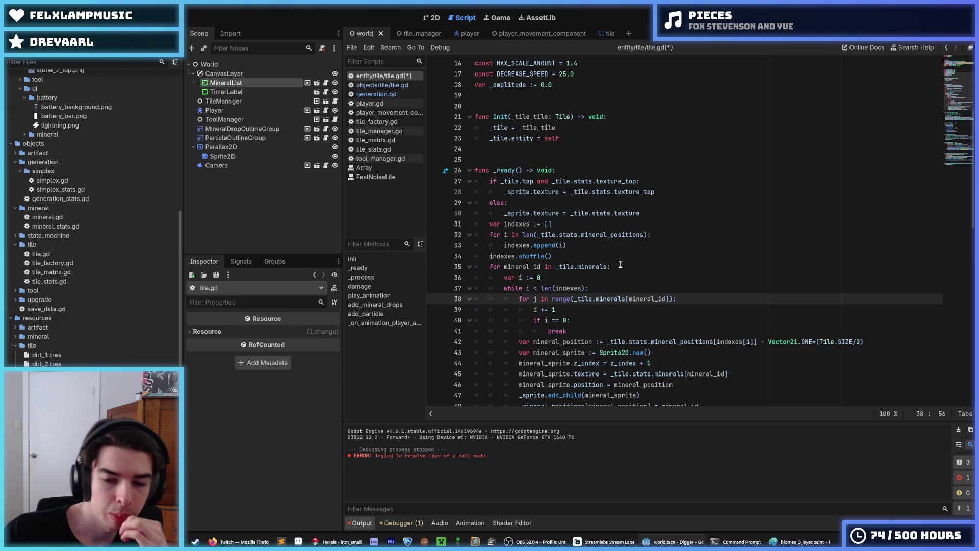
{"action": "key", "text": "Left"}
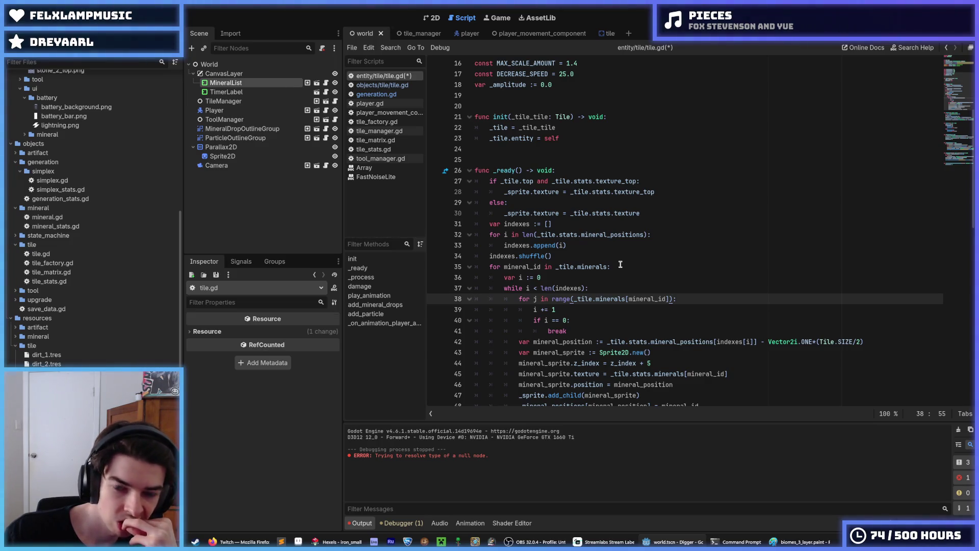
Move 'while i < len(indexes):' above the for mineral_id loop and reduce its indentation.
{"action": "key", "text": "Up"}
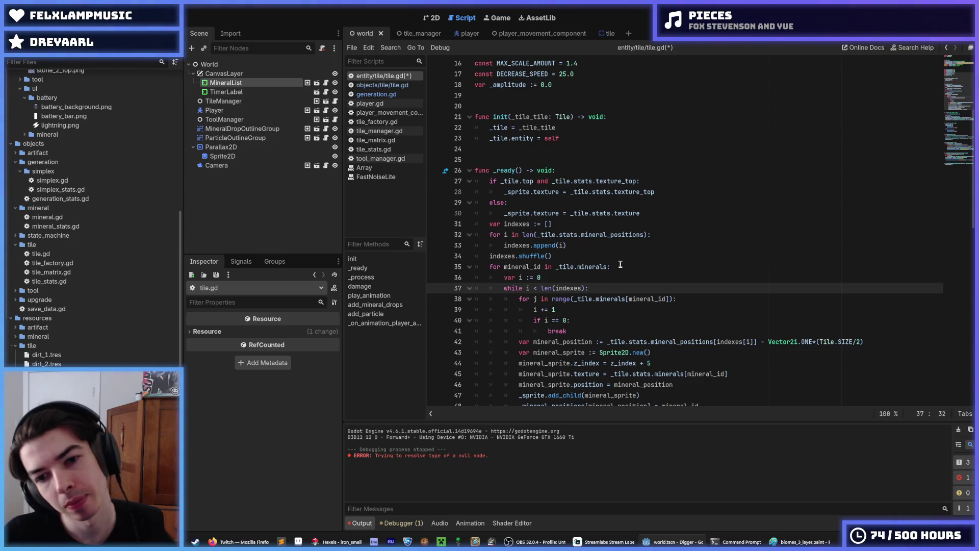
{"action": "key", "text": "alt+Up"}
{"action": "key", "text": "alt+Up"}
{"action": "key", "text": "shift+Tab"}
{"action": "key", "text": "Down"}
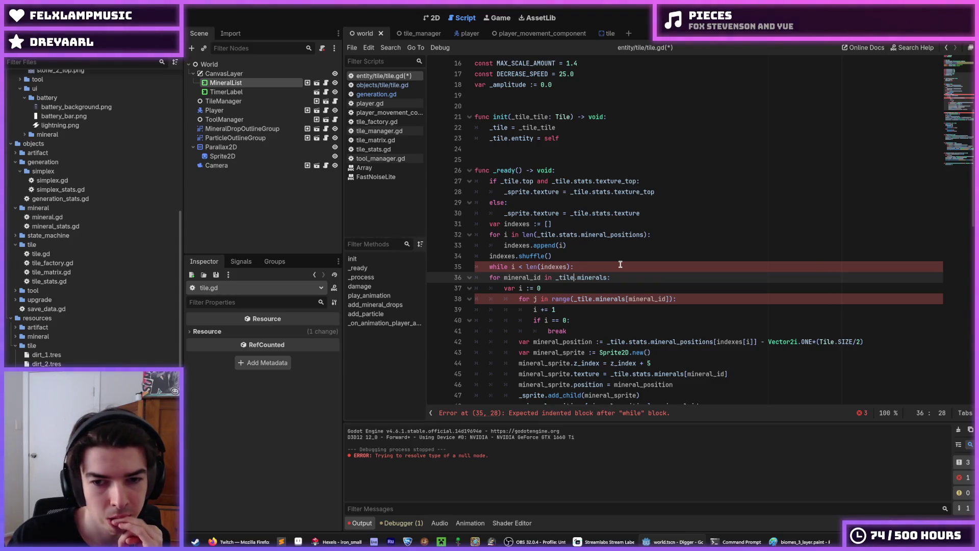
Swap the mineral loop back above the while line and indent the while line under it.
{"action": "key", "text": "alt+Up"}
{"action": "key", "text": "Down"}
{"action": "key", "text": "Home"}
{"action": "key", "text": "Tab"}
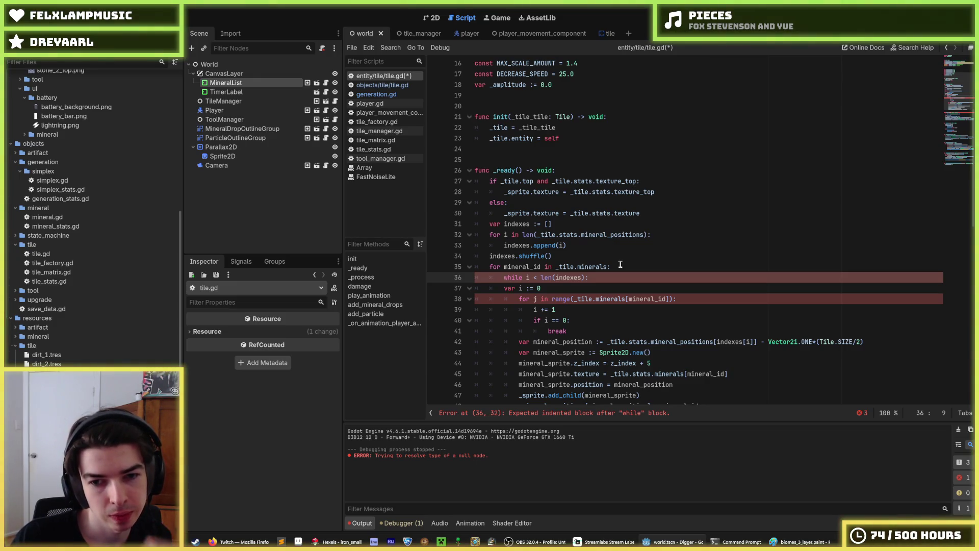
Move the while line above the mineral loop again and give it a single level of indentation.
{"action": "key", "text": "alt+Up"}
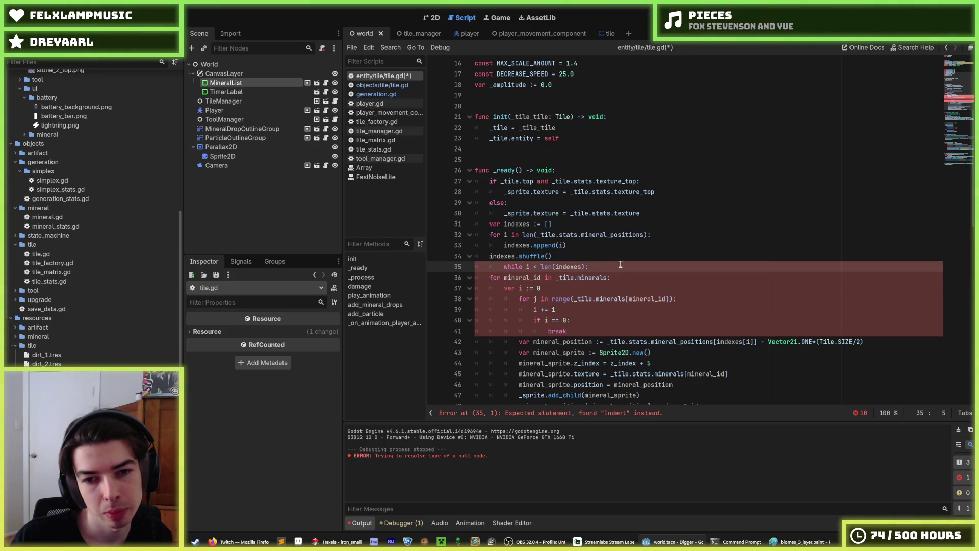
{"action": "key", "text": "shift+Tab"}
{"action": "key", "text": "shift+Tab"}
{"action": "key", "text": "Tab"}
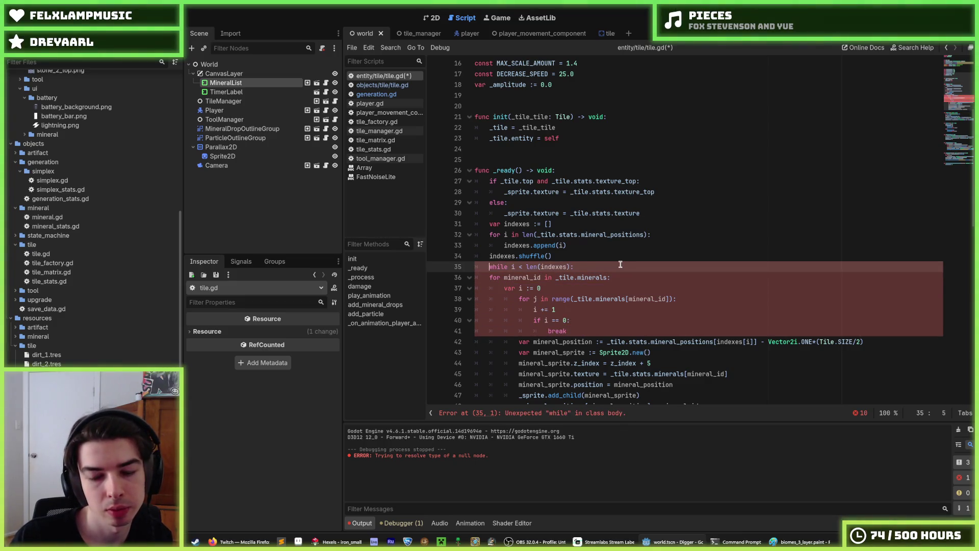
{"action": "key", "text": "Down"}
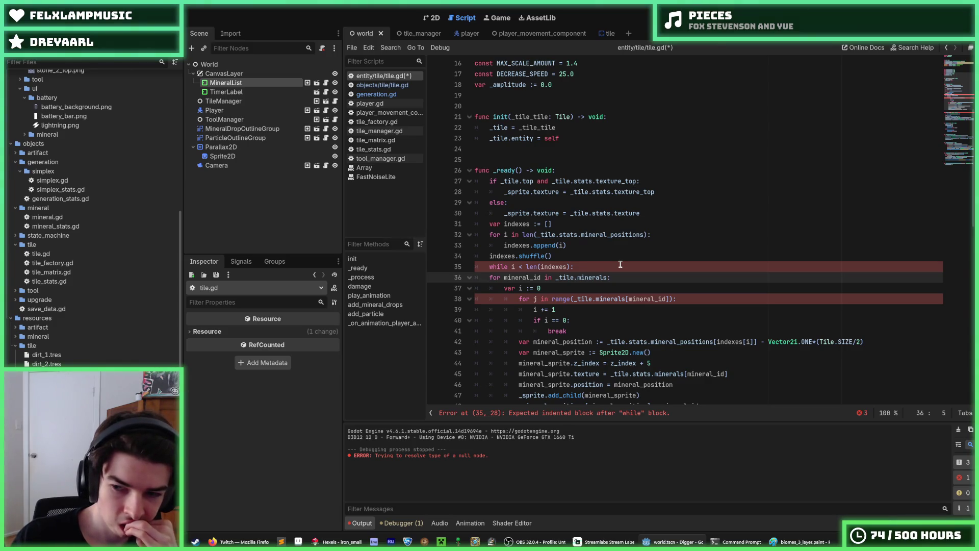
{"action": "scroll", "coordinate": [635, 273], "scroll_direction": "down", "scroll_amount": 1}
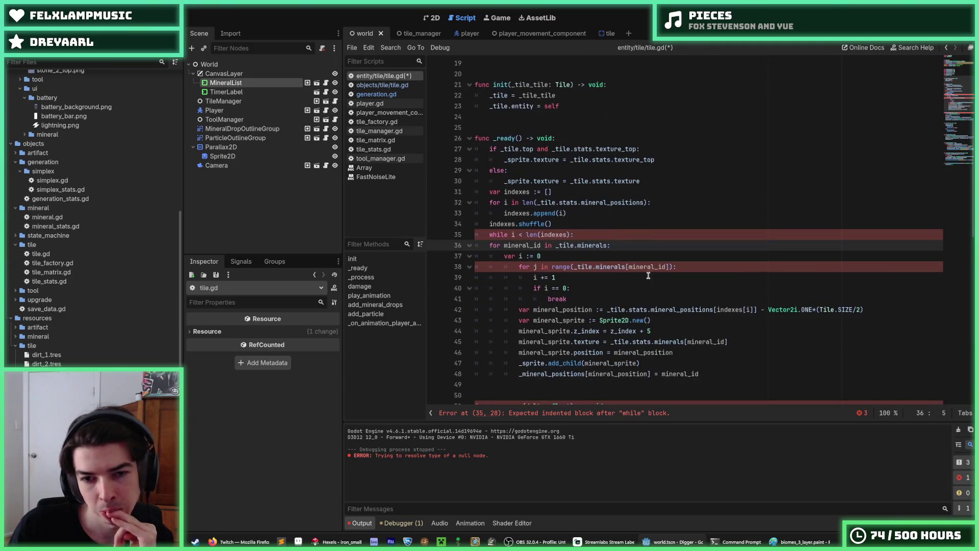
{"action": "scroll", "coordinate": [635, 273], "scroll_direction": "down", "scroll_amount": 2}
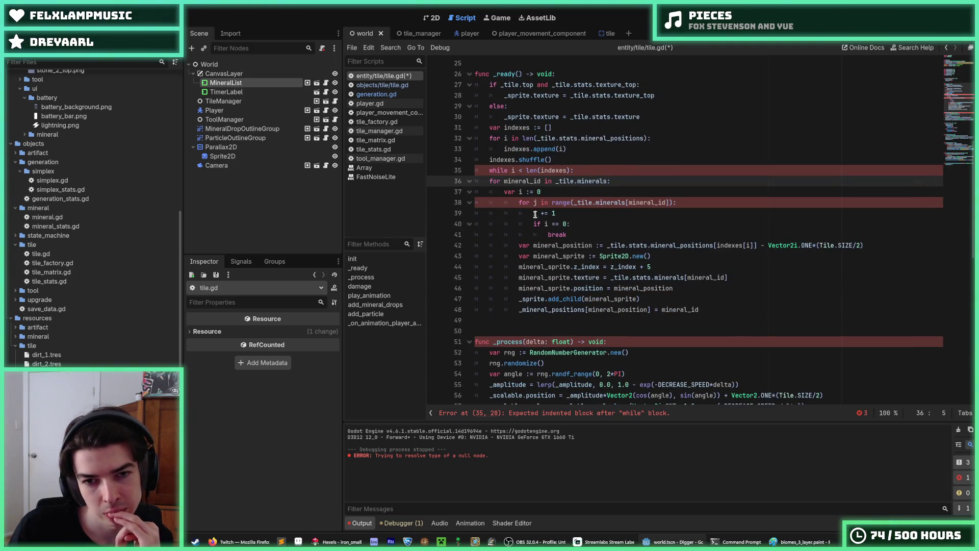
Move 'var i := 0' above the for mineral_id loop at the outer indentation.
{"action": "left_click_drag", "start_coordinate": [574, 170], "coordinate": [477, 172]}
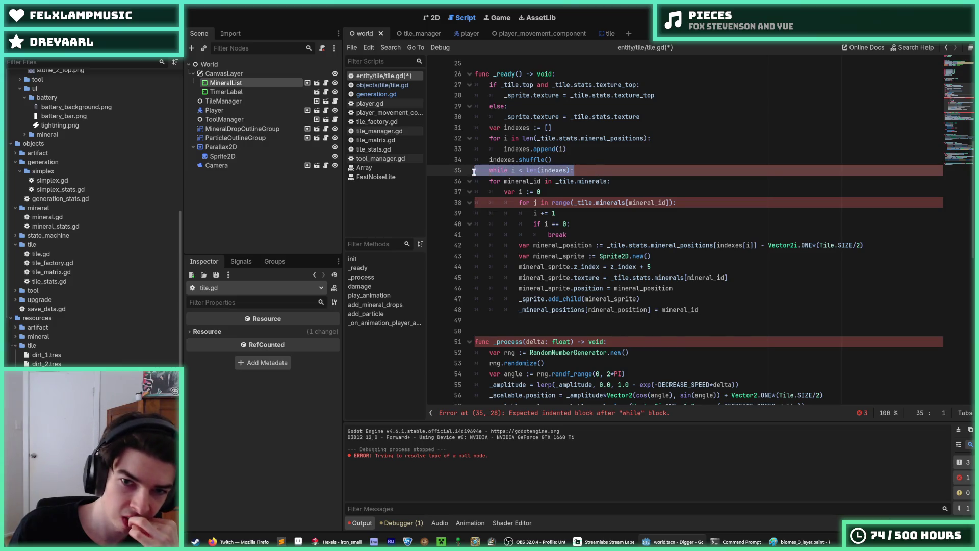
{"action": "left_click", "coordinate": [528, 192]}
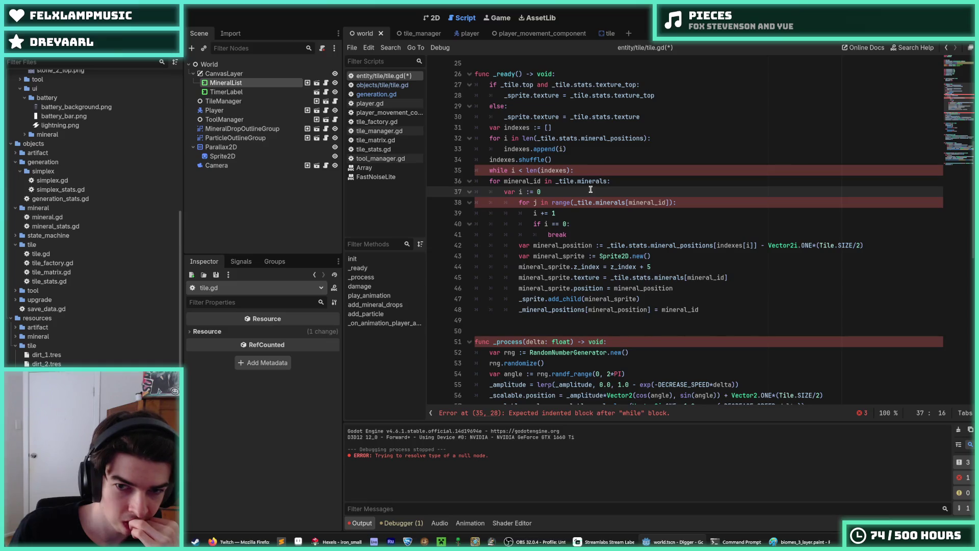
{"action": "key", "text": "shift+Tab"}
{"action": "key", "text": "alt+Up"}
{"action": "key", "text": "Down"}
{"action": "key", "text": "Down"}
Unindent the inner range loop block (lines 38-41) by one level.
{"action": "key", "text": "Home"}
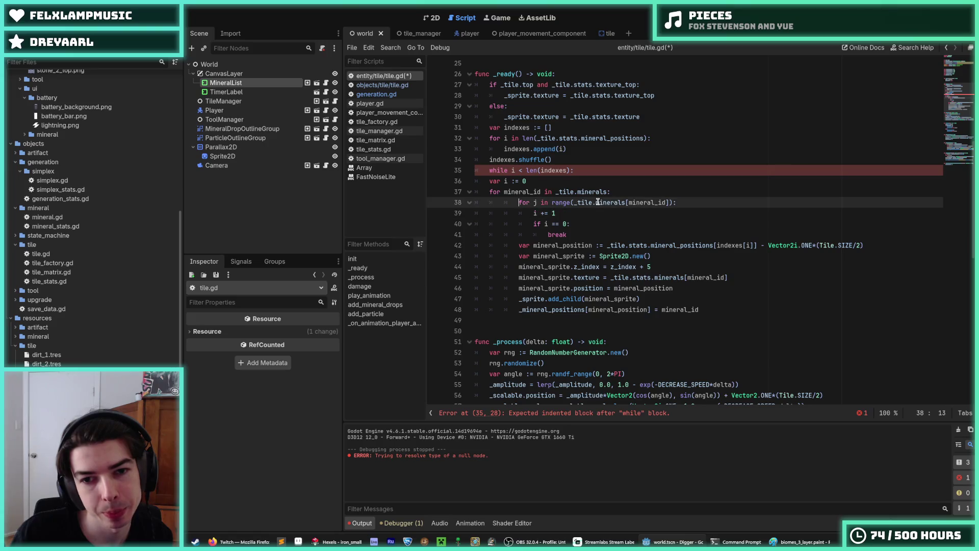
{"action": "key", "text": "shift+Down"}
{"action": "key", "text": "shift+Down"}
{"action": "key", "text": "shift+Down"}
{"action": "key", "text": "shift+Tab"}
{"action": "key", "text": "Up"}
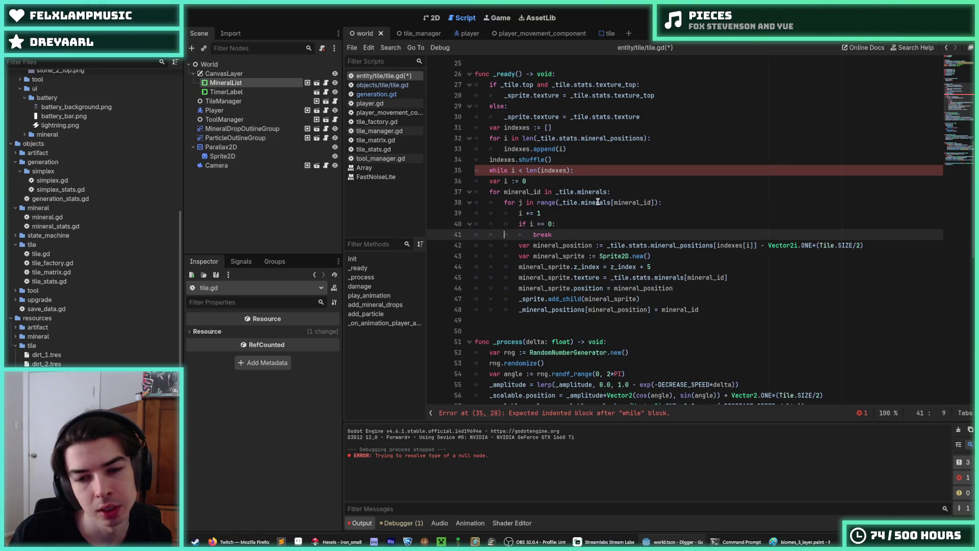
{"action": "key", "text": "Up"}
{"action": "key", "text": "End"}
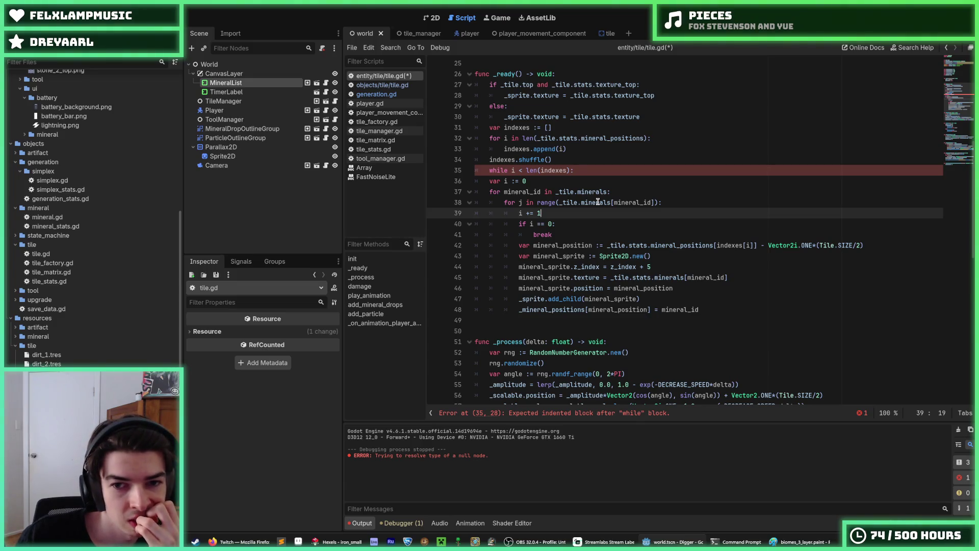
Review the inner loop header, increment line and minerals loop line with the cursor.
{"action": "key", "text": "Up"}
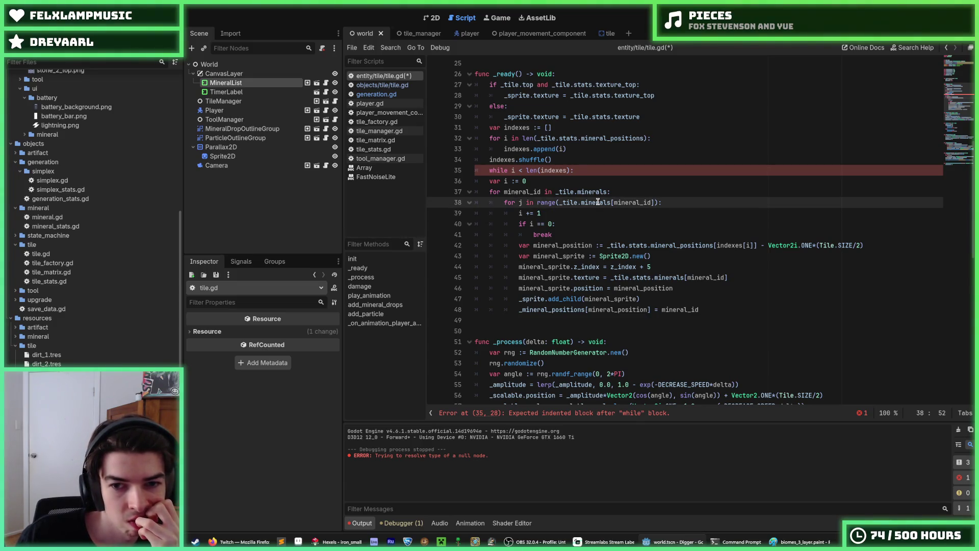
{"action": "key", "text": "Down"}
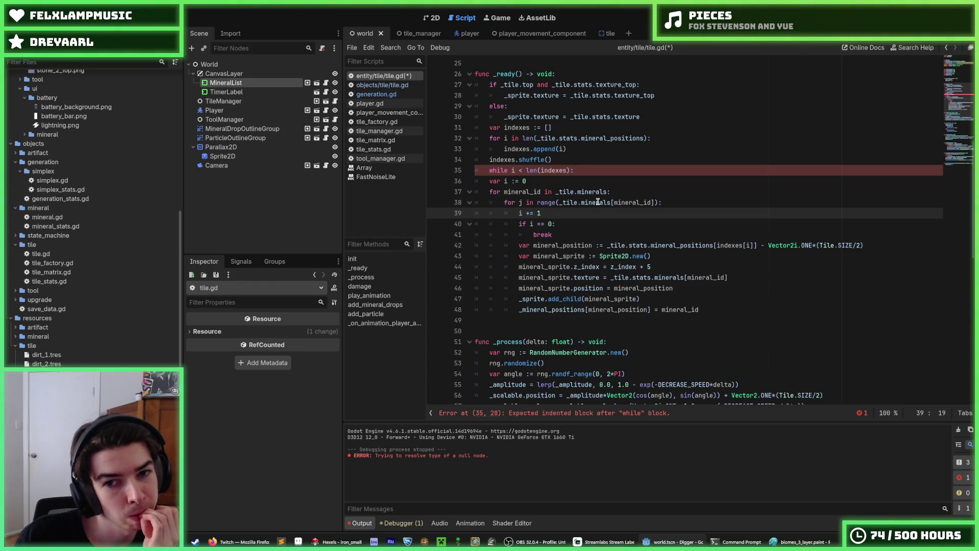
{"action": "key", "text": "Up"}
{"action": "key", "text": "End"}
{"action": "key", "text": "Left"}
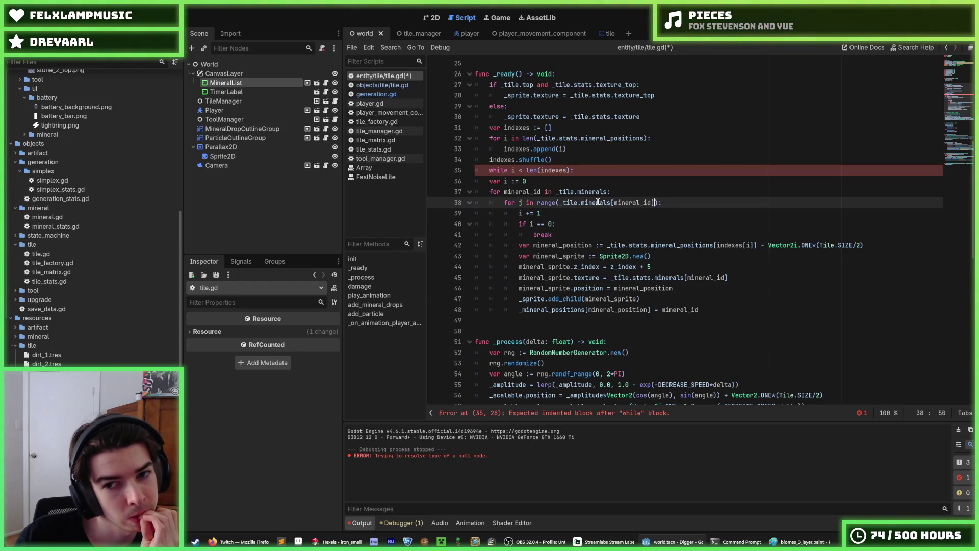
{"action": "key", "text": "Left"}
{"action": "key", "text": "Left"}
{"action": "key", "text": "Left"}
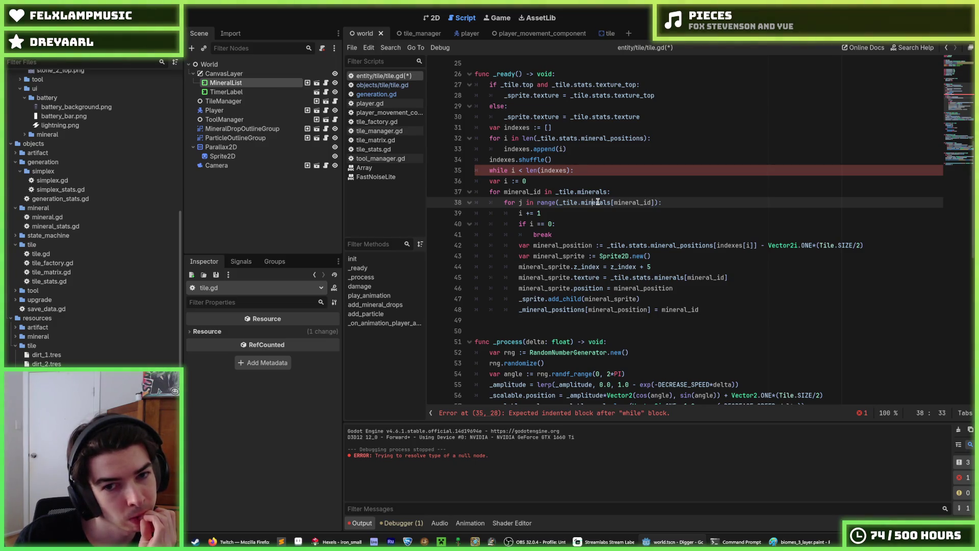
{"action": "key", "text": "Up"}
{"action": "key", "text": "ctrl+Left"}
{"action": "key", "text": "ctrl+Left"}
{"action": "key", "text": "ctrl+Left"}
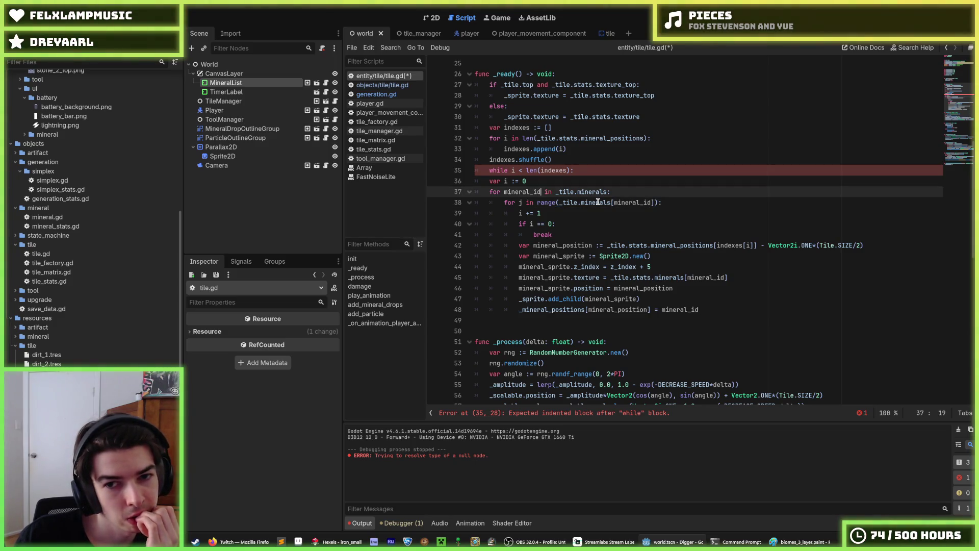
{"action": "key", "text": "Down"}
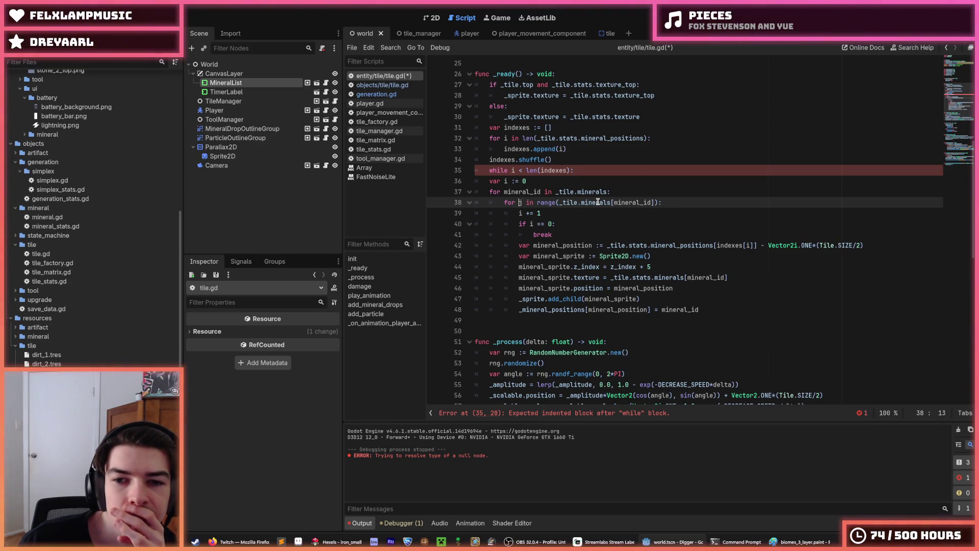
{"action": "type", "text": "j"}
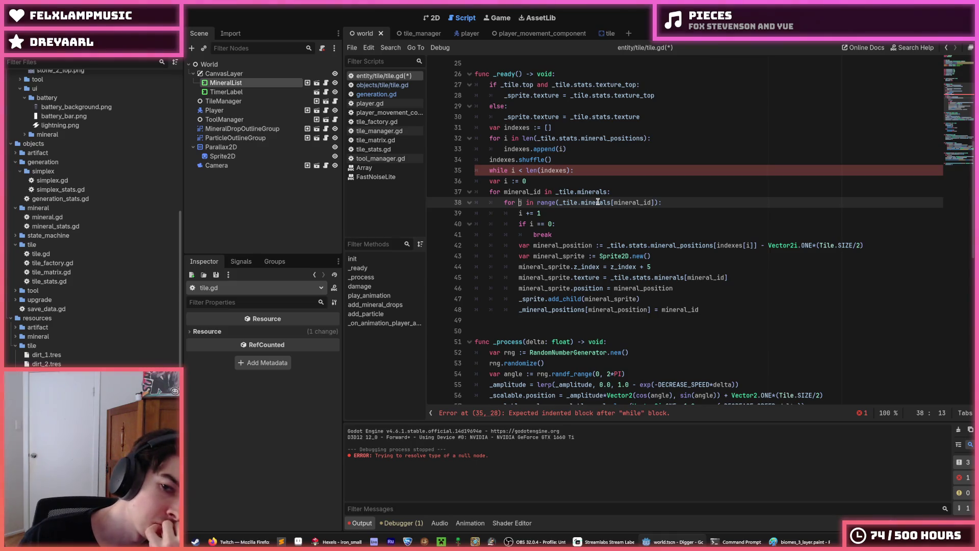
Rename the inner range loop's variable from j to _j and review the lines below it.
{"action": "key", "text": "BackSpace"}
{"action": "type", "text": "i"}
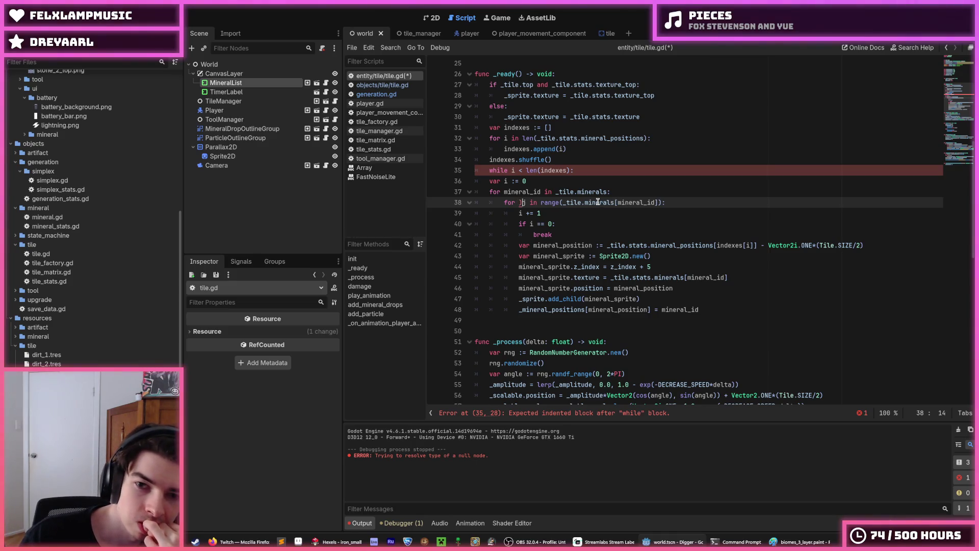
{"action": "key", "text": "BackSpace"}
{"action": "type", "text": "_i"}
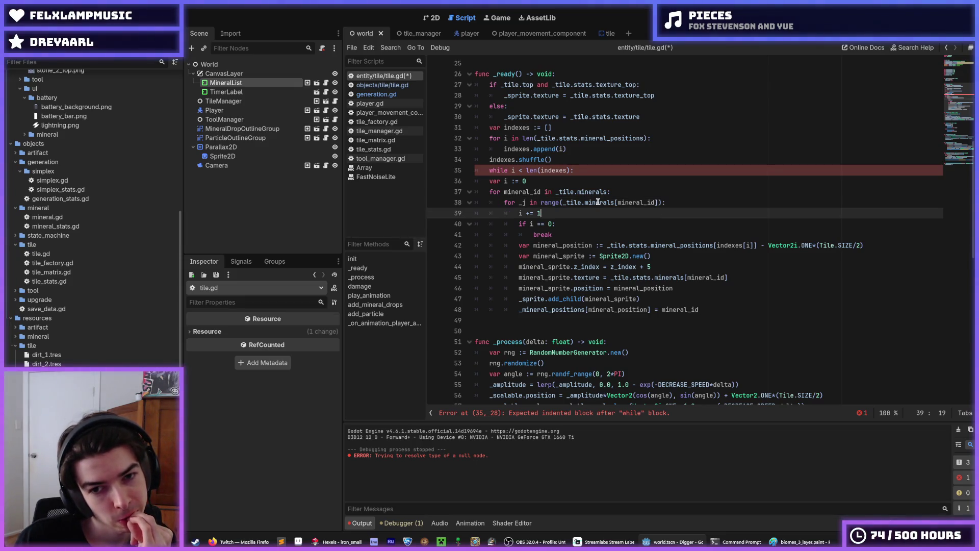
{"action": "key", "text": "ctrl+Left"}
{"action": "key", "text": "ctrl+Left"}
{"action": "key", "text": "ctrl+Left"}
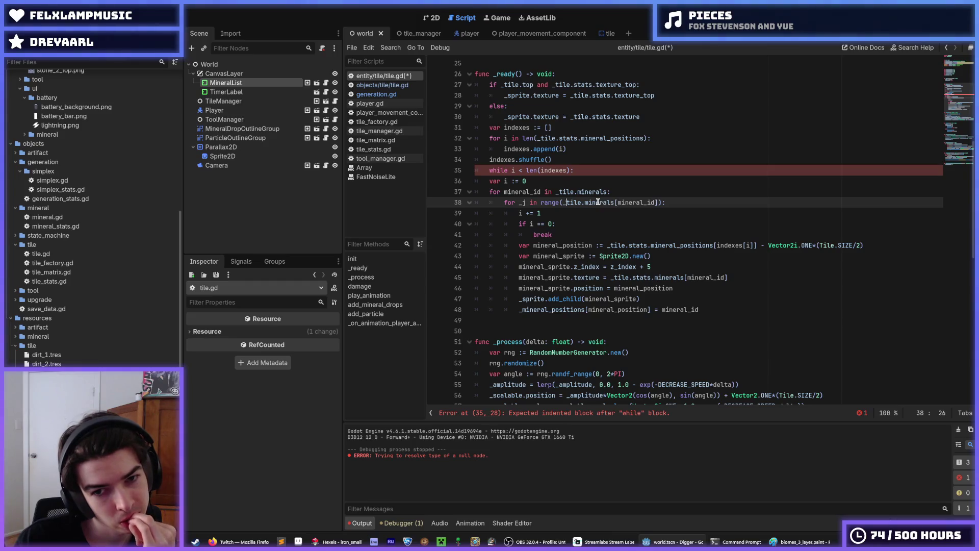
{"action": "key", "text": "Left"}
{"action": "key", "text": "Left"}
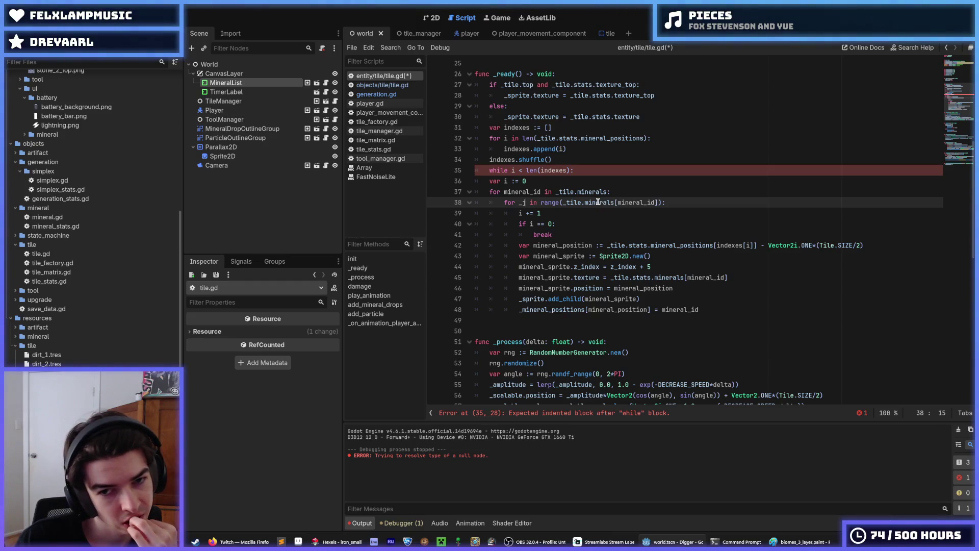
{"action": "key", "text": "Down"}
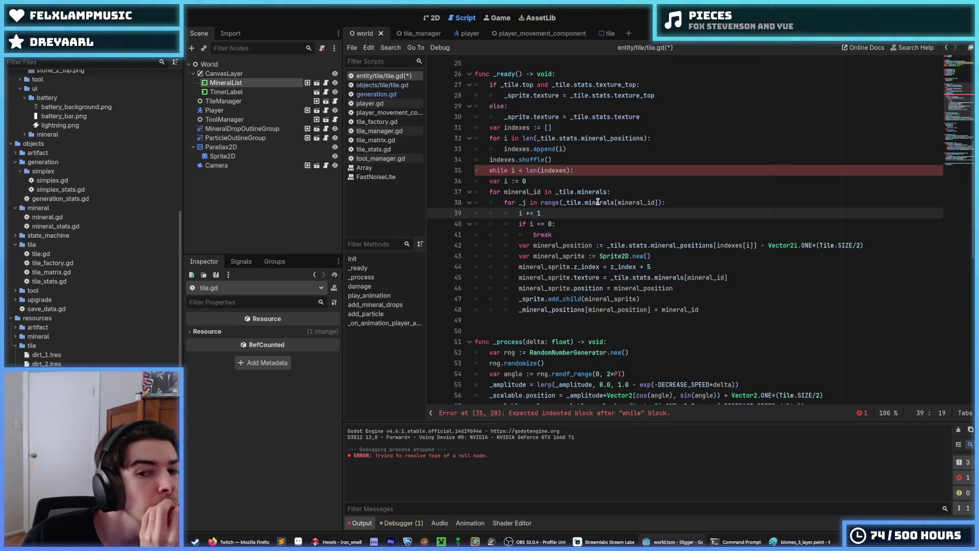
{"action": "key", "text": "Down"}
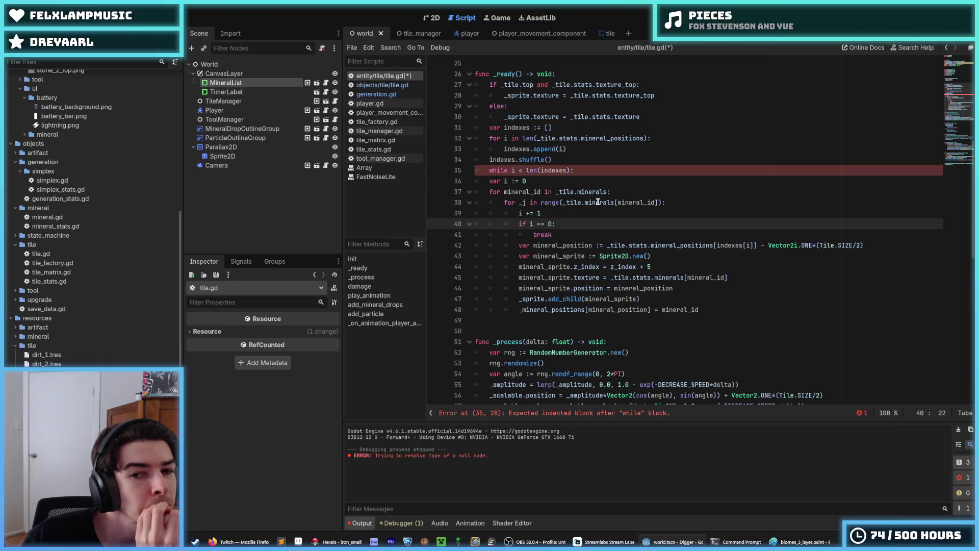
Change the break condition from 'i == 0' to 'i == len(indexes)'.
{"action": "key", "text": "BackSpace"}
{"action": "type", "text": "len()"}
{"action": "key", "text": "Left"}
{"action": "type", "text": "indexes"}
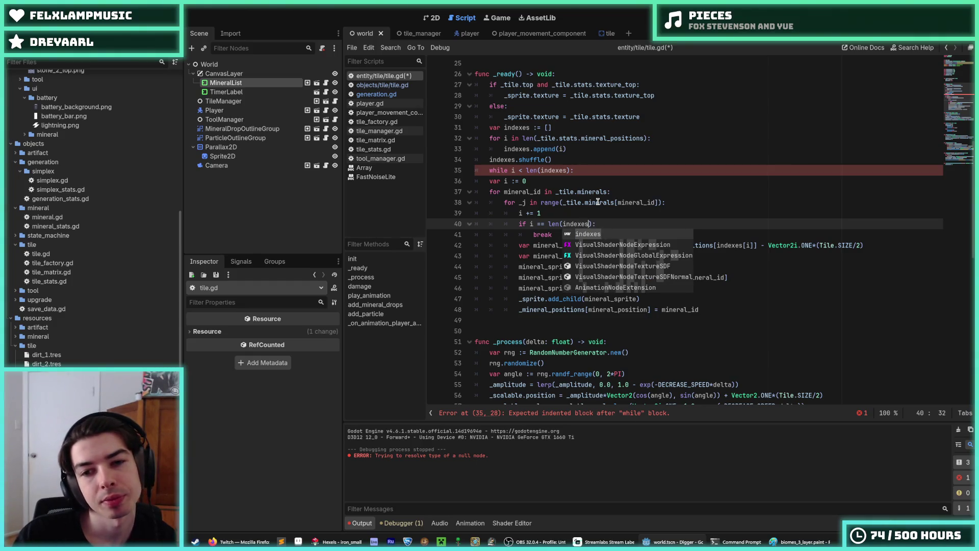
{"action": "key", "text": "Escape"}
{"action": "key", "text": "Down"}
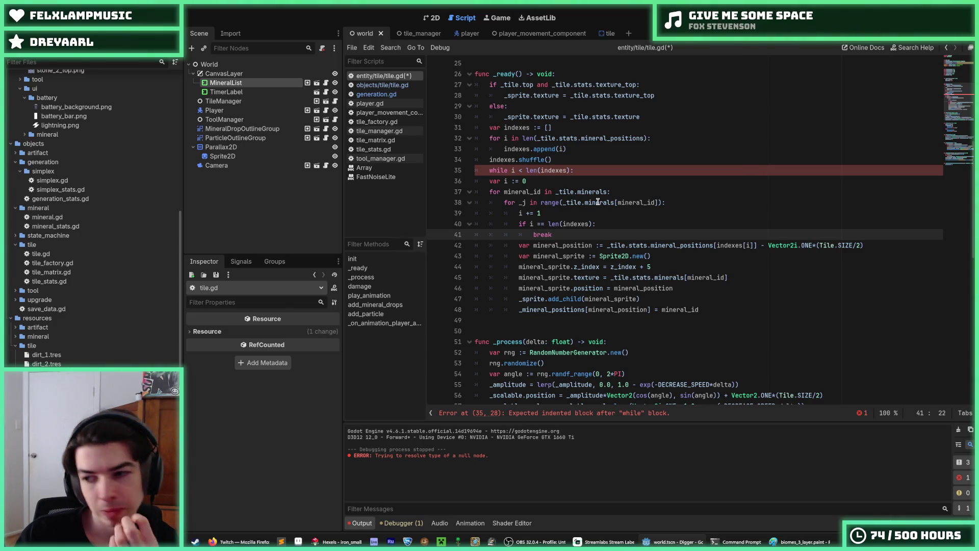
{"action": "key", "text": "Up"}
{"action": "key", "text": "End"}
{"action": "key", "text": "Left"}
{"action": "key", "text": "Left"}
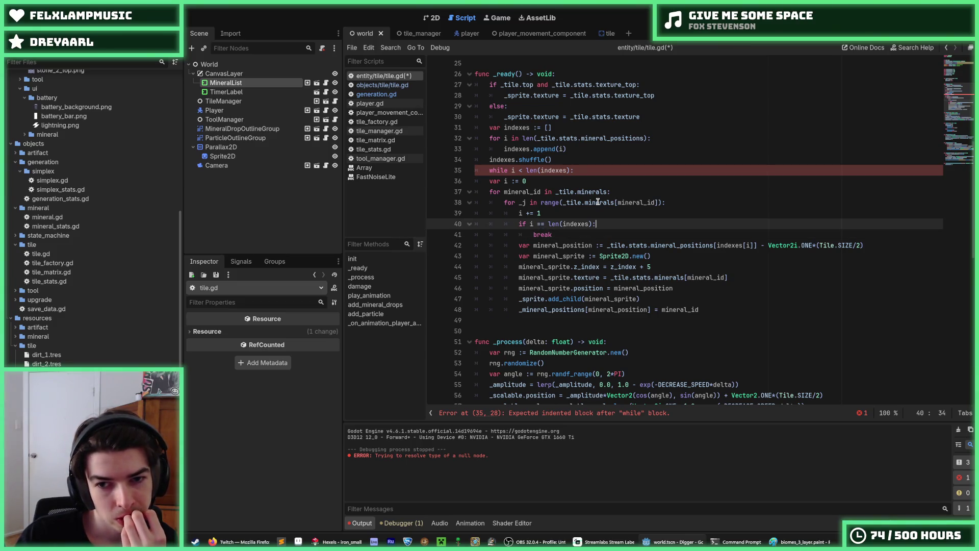
{"action": "key", "text": "Down"}
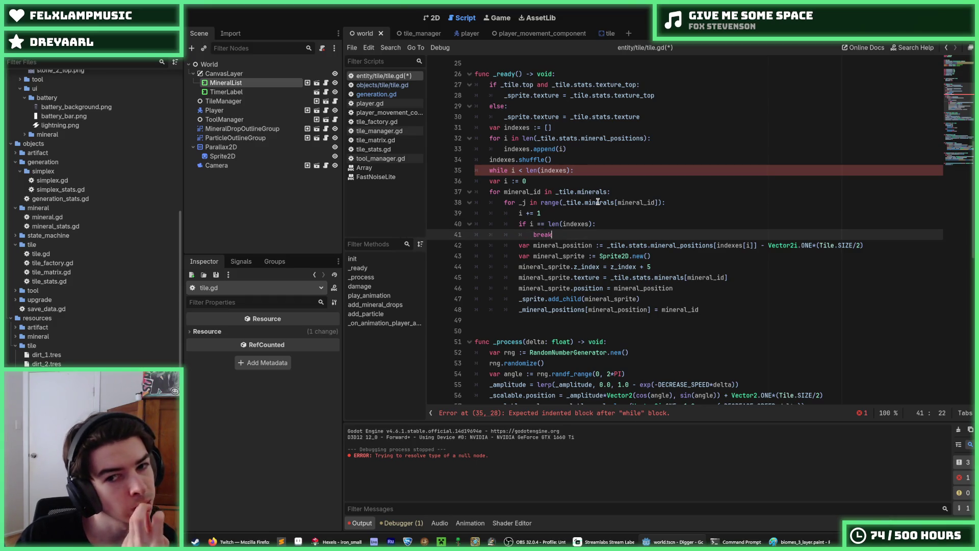
Select the increment, length check and break lines of the inner loop.
{"action": "key", "text": "shift+Up"}
{"action": "key", "text": "shift+Up"}
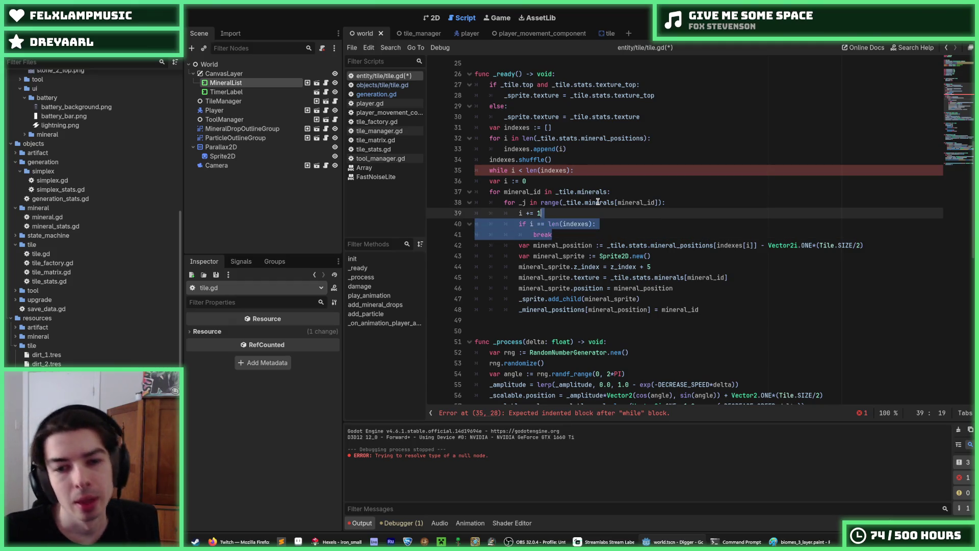
{"action": "key", "text": "shift+Down"}
{"action": "key", "text": "shift+Down"}
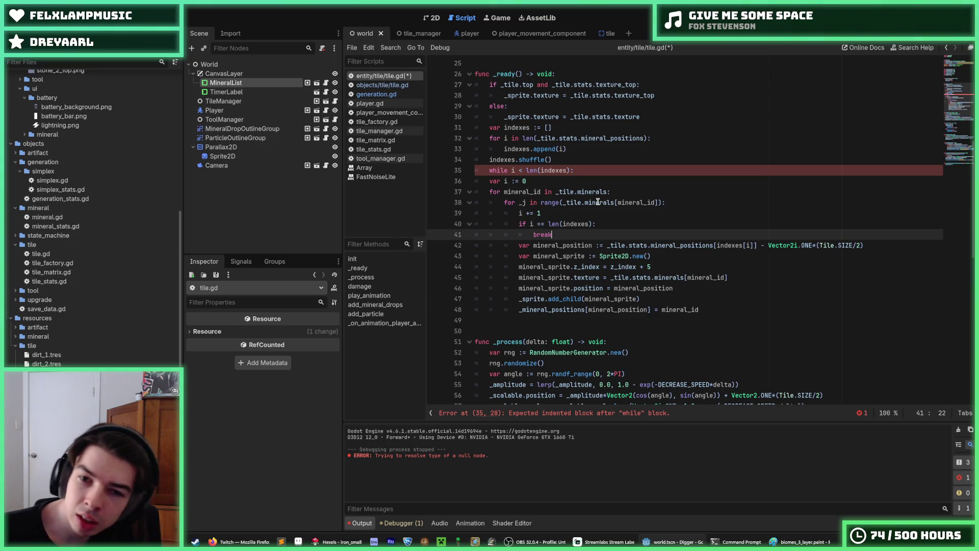
{"action": "key", "text": "shift+Up"}
{"action": "key", "text": "shift+Up"}
{"action": "key", "text": "ctrl+c"}
Move the increment and length-check block below the _mineral_positions line.
{"action": "key", "text": "alt+Down"}
{"action": "key", "text": "alt+Down"}
{"action": "key", "text": "alt+Down"}
{"action": "key", "text": "alt+Down"}
{"action": "key", "text": "alt+Down"}
{"action": "key", "text": "alt+Down"}
{"action": "key", "text": "alt+Down"}
{"action": "key", "text": "Down"}
{"action": "key", "text": "End"}
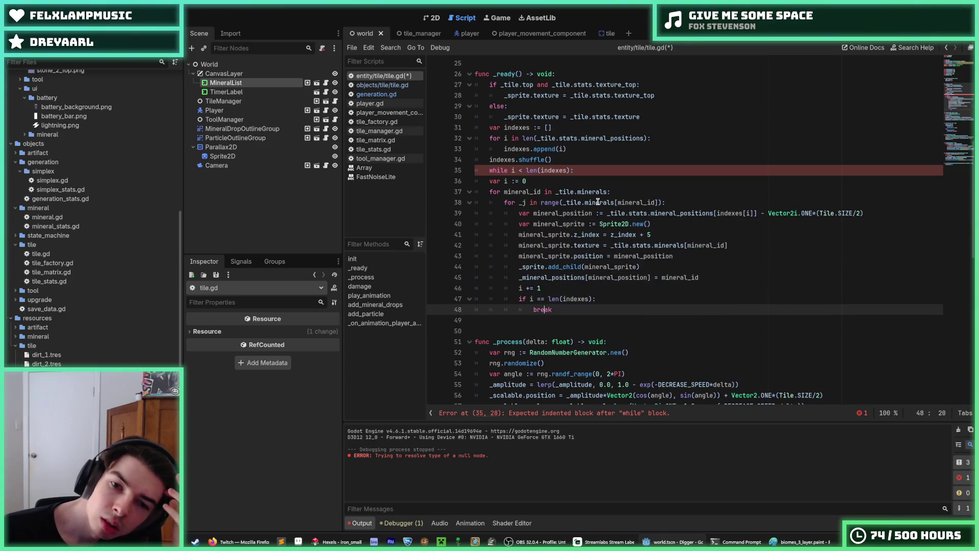
{"action": "key", "text": "Up"}
{"action": "key", "text": "Home"}
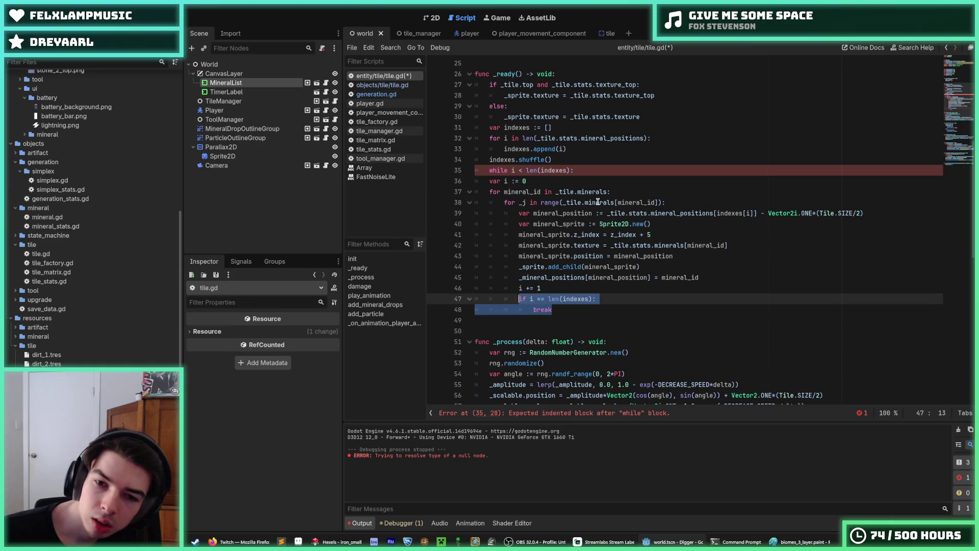
{"action": "key", "text": "Down"}
Paste a second 'if i == len(indexes): break' check in the outer loop and save tile.gd.
{"action": "key", "text": "End"}
{"action": "key", "text": "Return"}
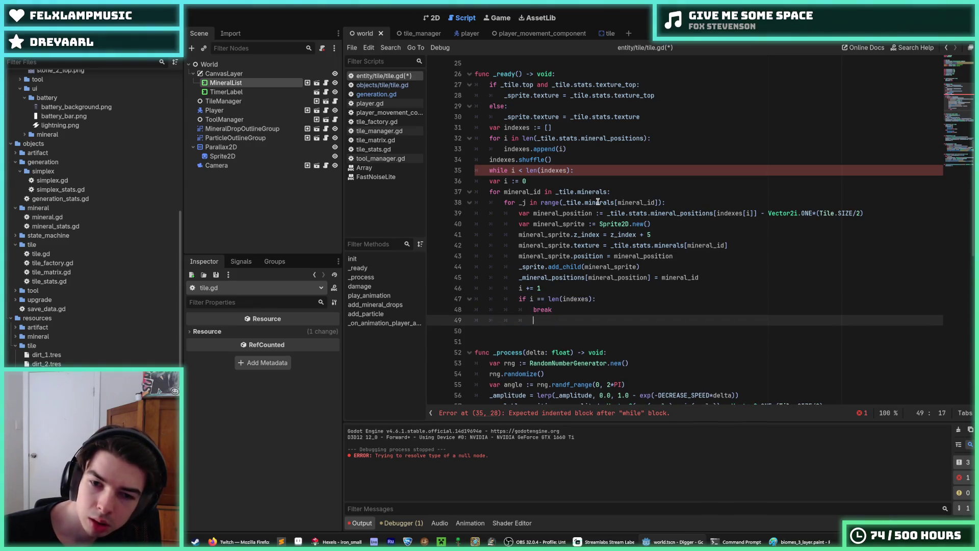
{"action": "key", "text": "ctrl+v"}
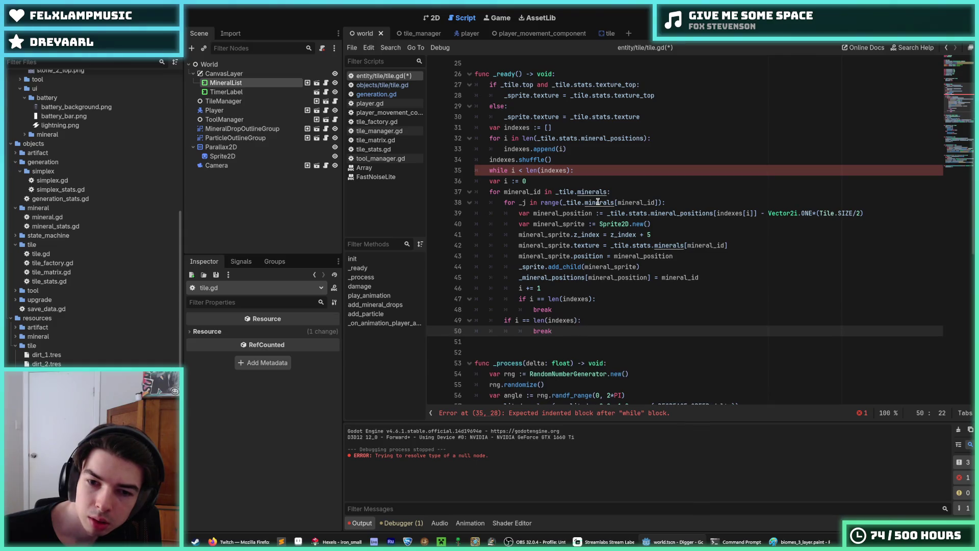
{"action": "key", "text": "ctrl+s"}
{"action": "key", "text": "Up"}
{"action": "key", "text": "Up"}
{"action": "key", "text": "Up"}
{"action": "key", "text": "Up"}
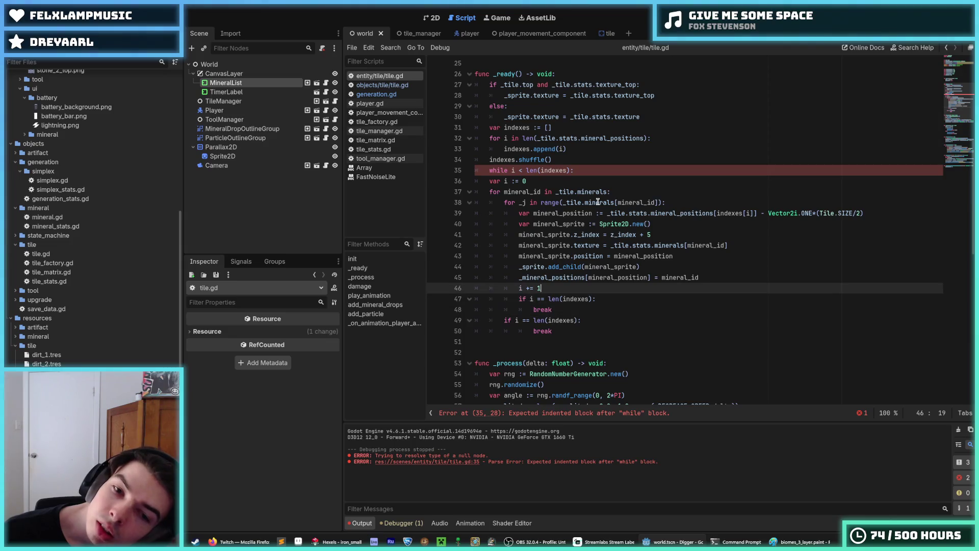
{"action": "key", "text": "Up"}
{"action": "key", "text": "Up"}
{"action": "key", "text": "Up"}
{"action": "key", "text": "Up"}
{"action": "key", "text": "Up"}
{"action": "key", "text": "Up"}
{"action": "key", "text": "Up"}
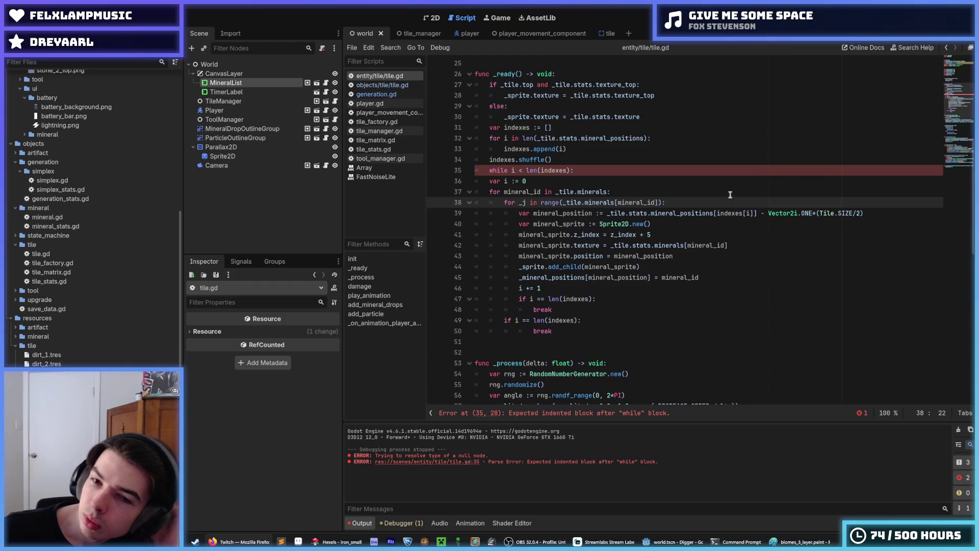
Delete the 'while i < len(indexes):' line above the minerals loop.
{"action": "left_click", "coordinate": [591, 171]}
{"action": "key", "text": "shift+Home"}
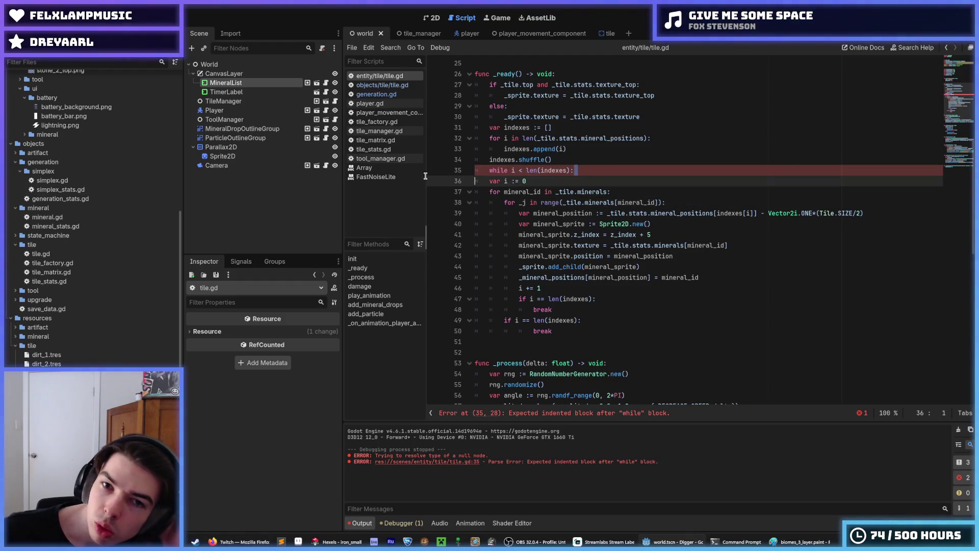
{"action": "key", "text": "BackSpace"}
{"action": "key", "text": "BackSpace"}
{"action": "key", "text": "BackSpace"}
{"action": "key", "text": "Down"}
{"action": "key", "text": "Down"}
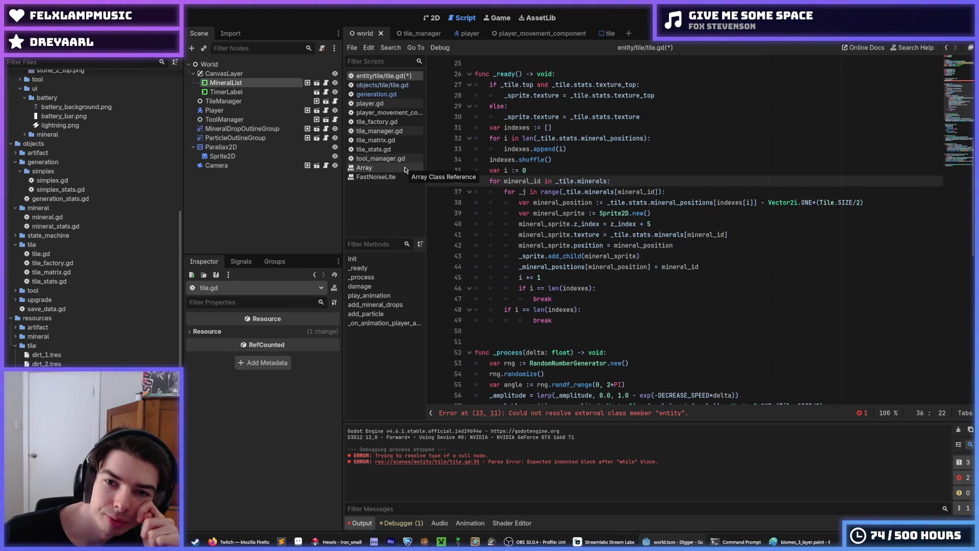
{"action": "key", "text": "Down"}
{"action": "key", "text": "ctrl+Right"}
{"action": "key", "text": "ctrl+Right"}
{"action": "key", "text": "ctrl+Right"}
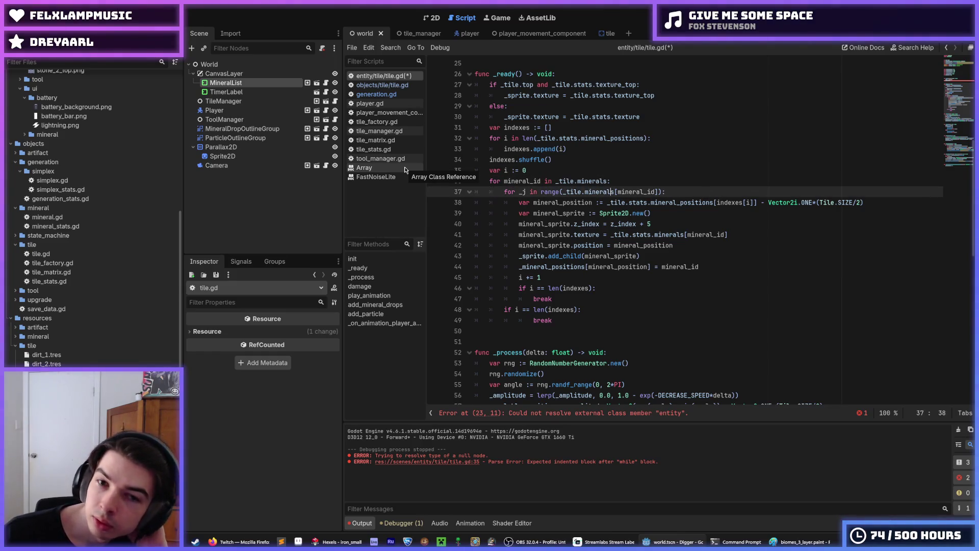
{"action": "key", "text": "End"}
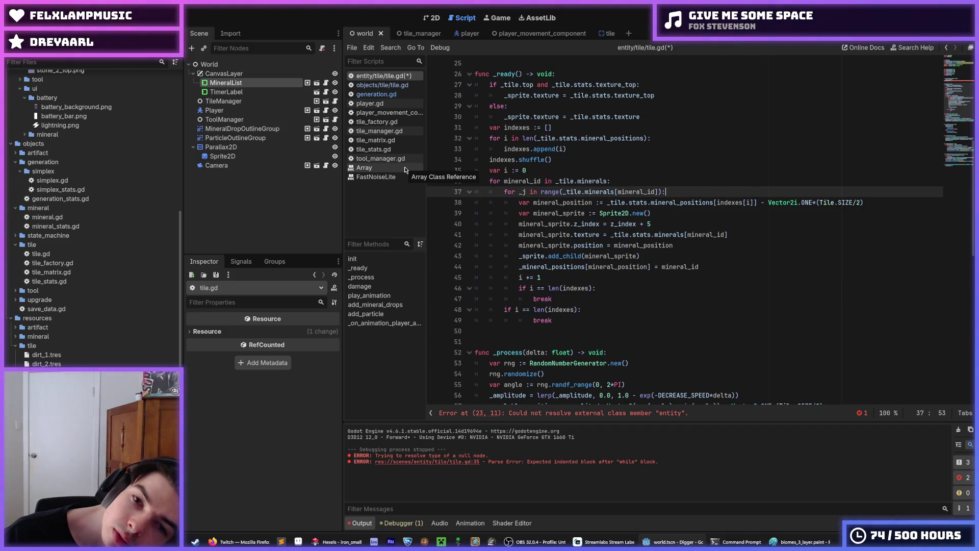
{"action": "key", "text": "Down"}
Rename the inner loop counter from _j to _i and save tile.gd.
{"action": "key", "text": "Up"}
{"action": "key", "text": "ctrl+Left"}
{"action": "key", "text": "ctrl+Left"}
{"action": "key", "text": "ctrl+Left"}
{"action": "key", "text": "Left"}
{"action": "key", "text": "Left"}
{"action": "key", "text": "Left"}
{"action": "key", "text": "BackSpace"}
{"action": "type", "text": "i"}
{"action": "key", "text": "Escape"}
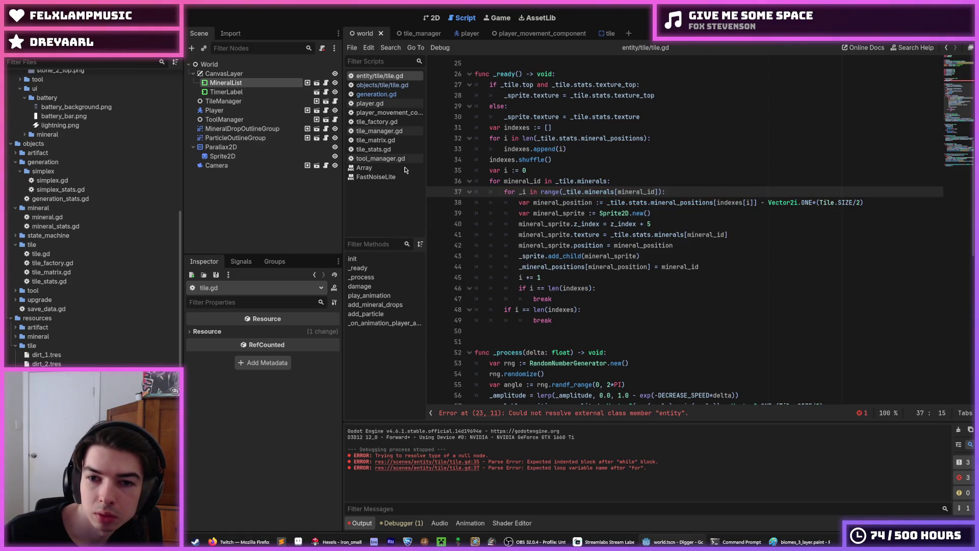
{"action": "key", "text": "ctrl+s"}
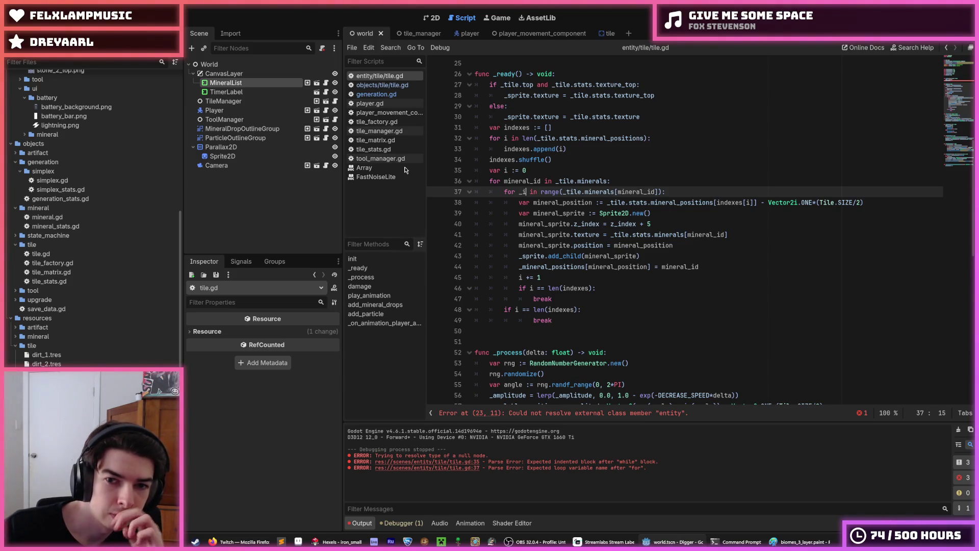
{"action": "key", "text": "Up"}
{"action": "key", "text": "End"}
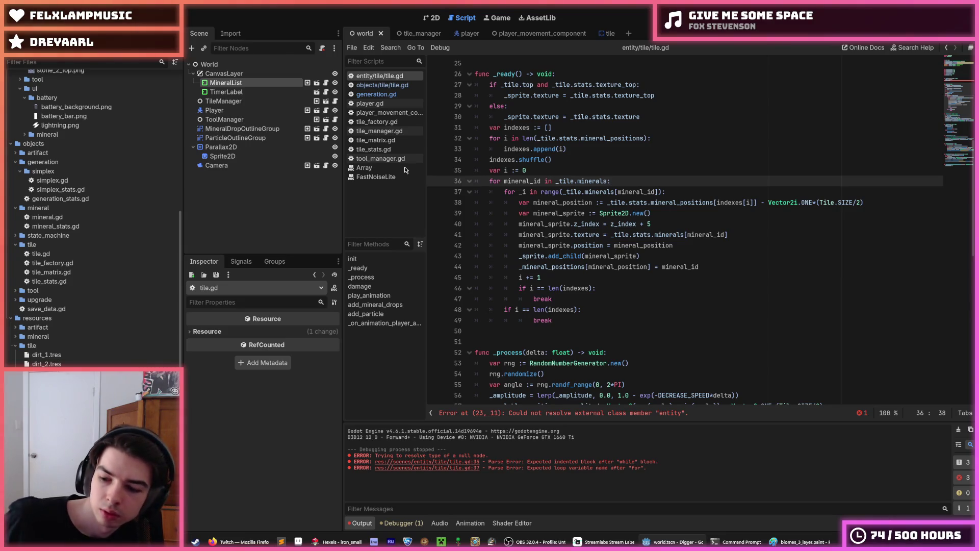
Make the mineral loop iterate over Mineral.Id.values().reverse() instead of _tile.minerals.
{"action": "key", "text": "Right"}
{"action": "key", "text": "Left"}
{"action": "key", "text": "Right"}
{"action": "key", "text": "Left"}
{"action": "key", "text": "Right"}
{"action": "key", "text": "Left"}
{"action": "key", "text": "BackSpace"}
{"action": "key", "text": "BackSpace"}
{"action": "key", "text": "BackSpace"}
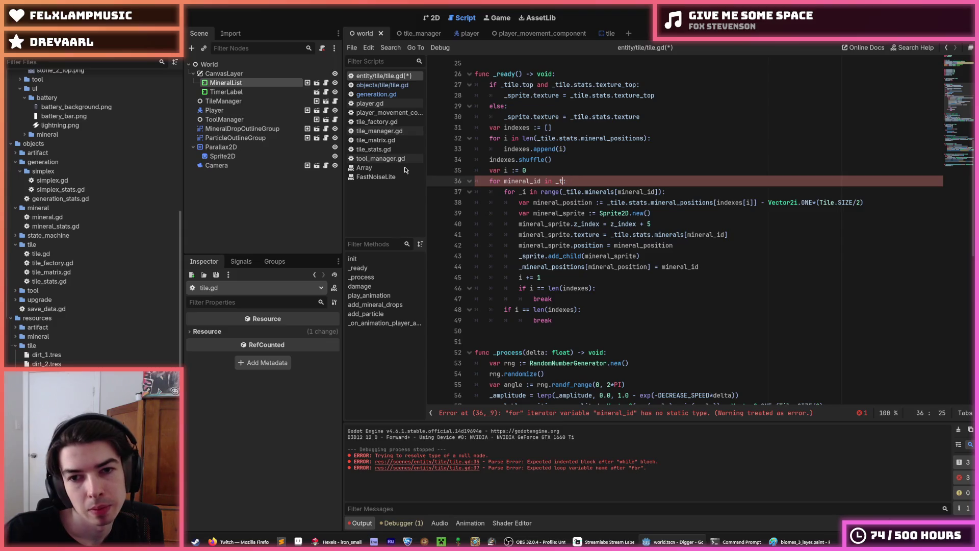
{"action": "type", "text": "mineral"}
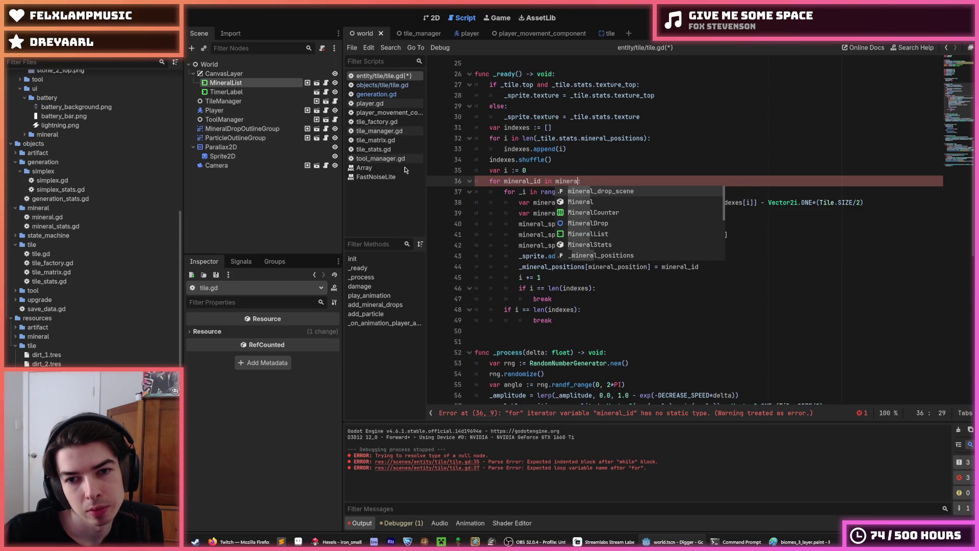
{"action": "key", "text": "BackSpace"}
{"action": "key", "text": "BackSpace"}
{"action": "key", "text": "BackSpace"}
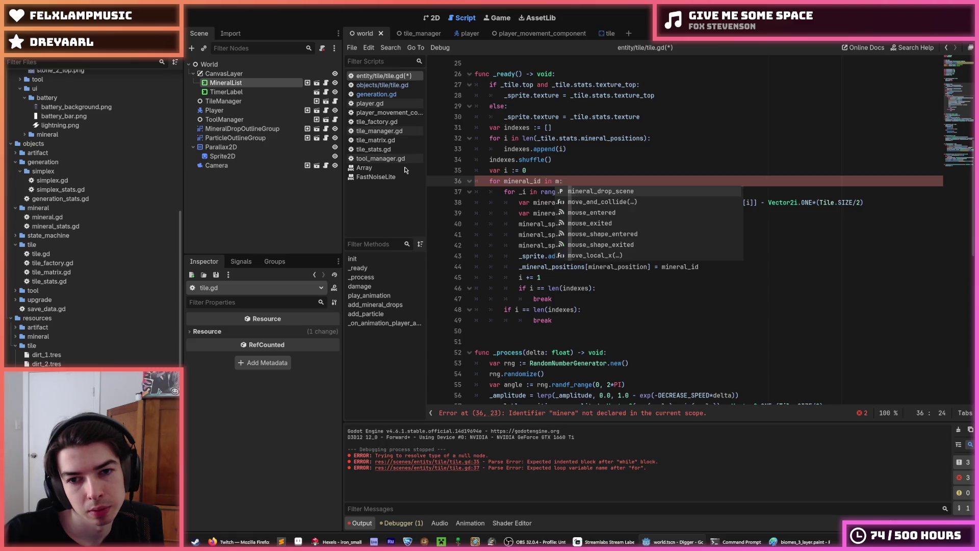
{"action": "key", "text": "BackSpace"}
{"action": "key", "text": "BackSpace"}
{"action": "key", "text": "BackSpace"}
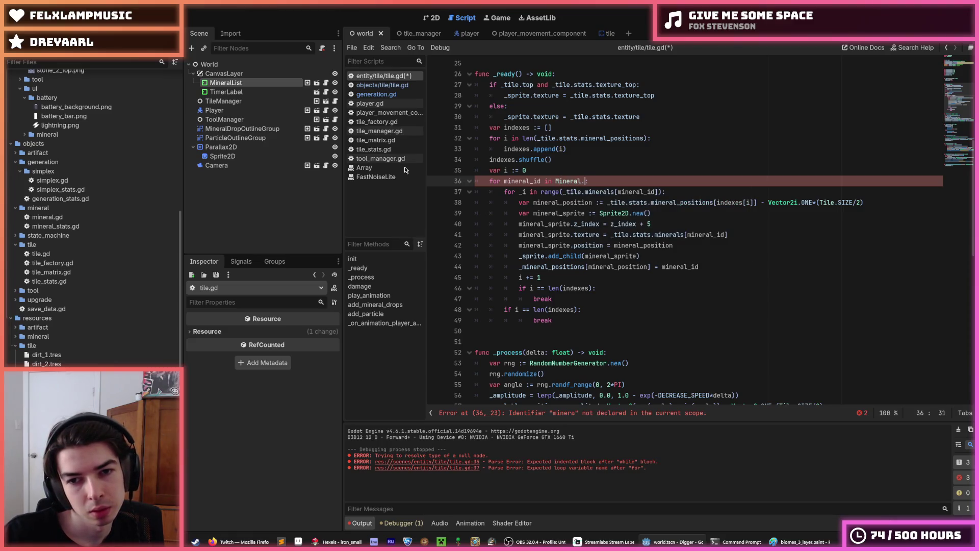
{"action": "type", "text": ".Id"}
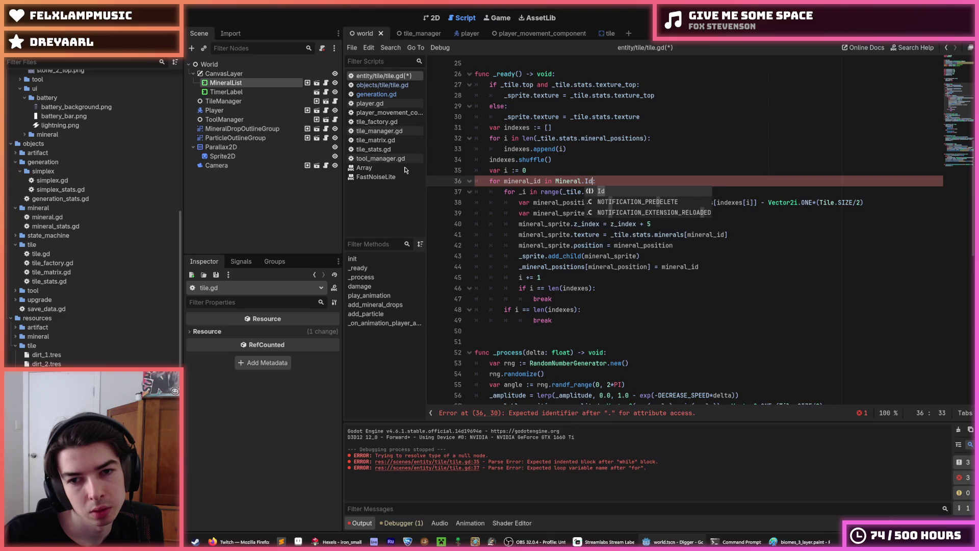
{"action": "type", "text": ".values()."}
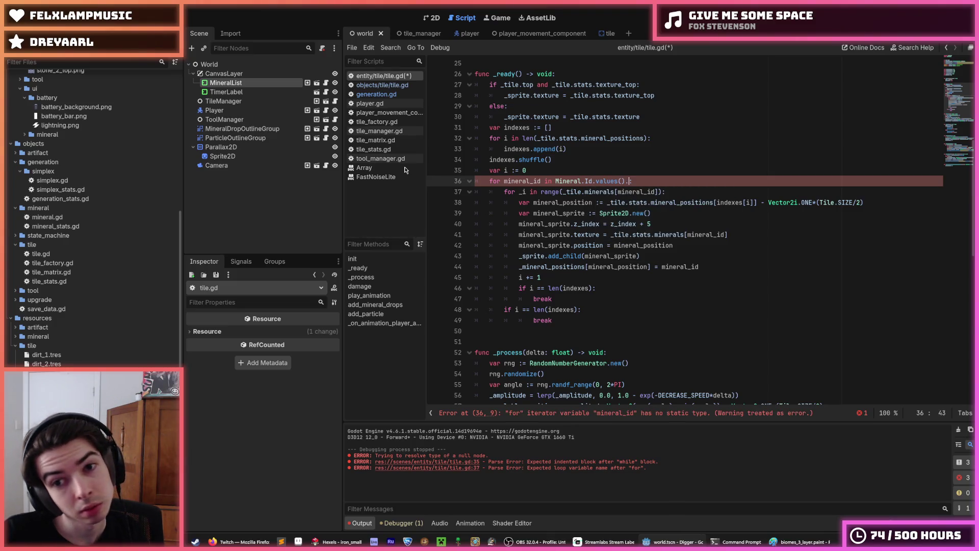
{"action": "key", "text": "Right"}
{"action": "type", "text": ".reverse"}
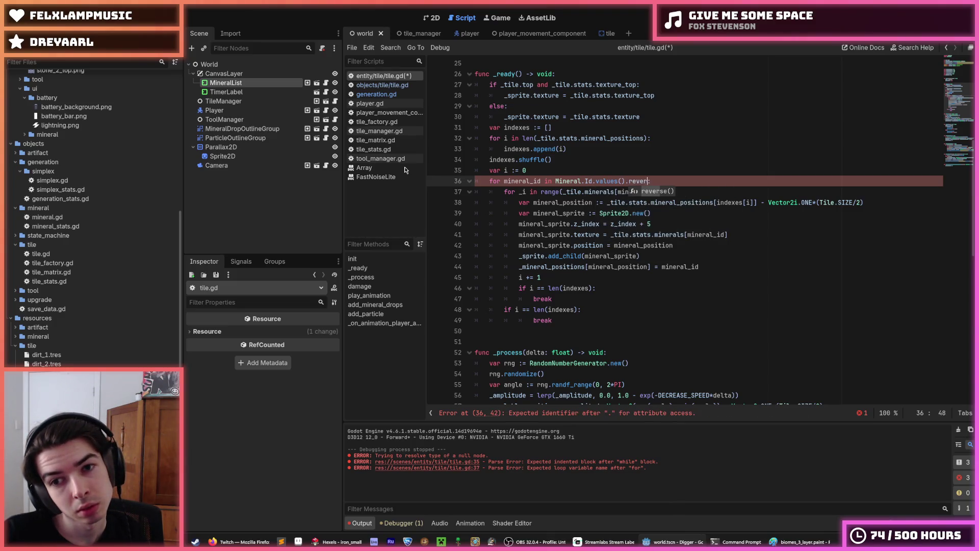
{"action": "type", "text": "()"}
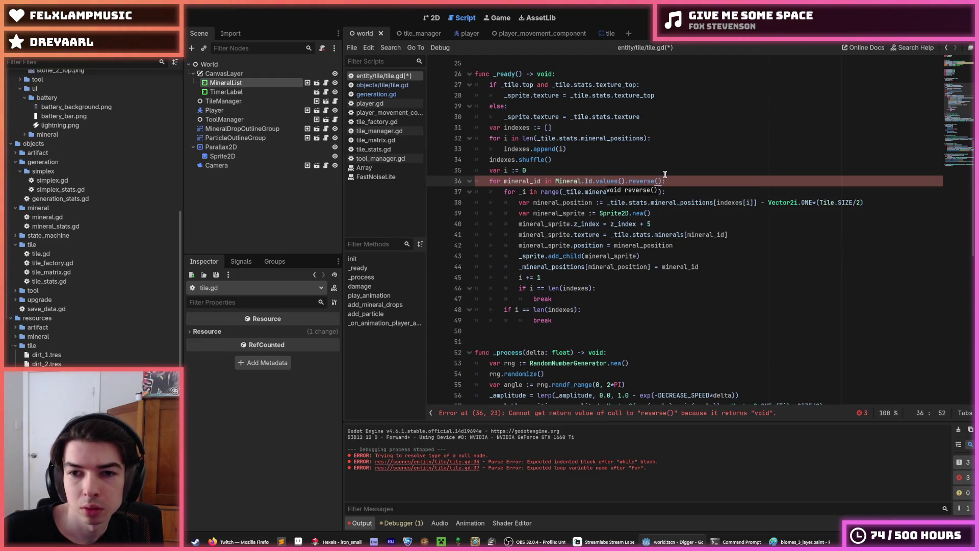
Begin a 'var mineral_id :=' declaration on a new line below 'var i := 0'.
{"action": "left_click", "coordinate": [593, 167]}
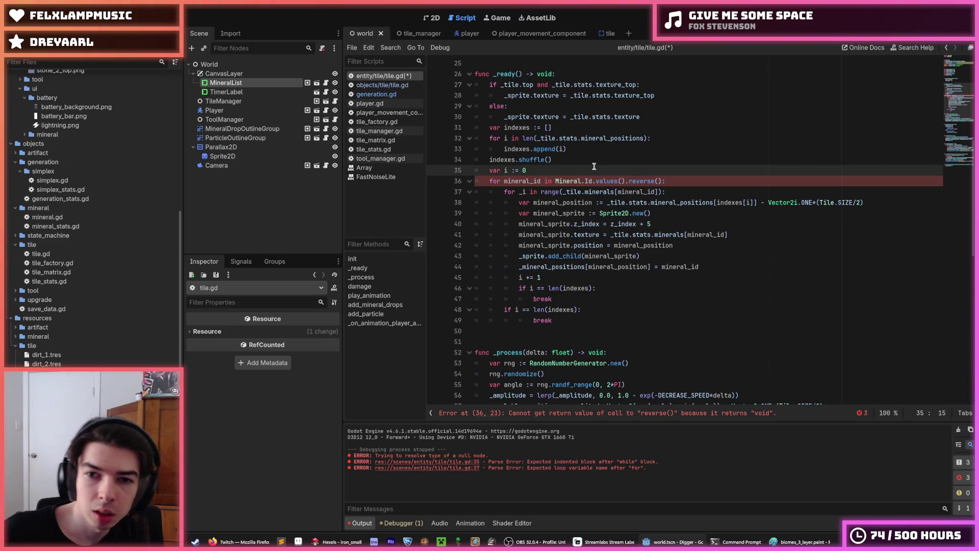
{"action": "key", "text": "Return"}
{"action": "type", "text": "var mineral_id :="}
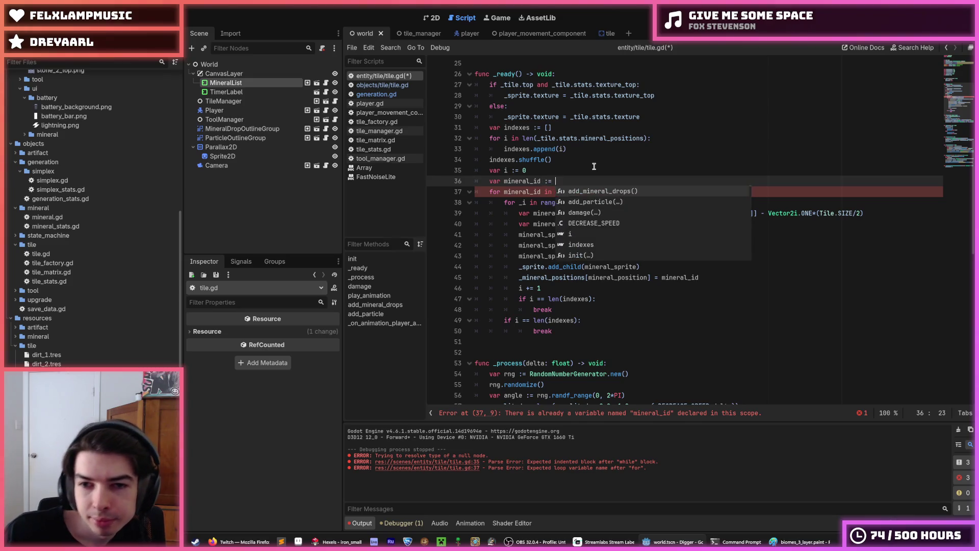
Copy Mineral.Id.values() from the loop into the mineral_ids declaration, dropping the reverse call.
{"action": "key", "text": "Escape"}
{"action": "key", "text": "Down"}
{"action": "key", "text": "shift+End"}
{"action": "key", "text": "shift+Left"}
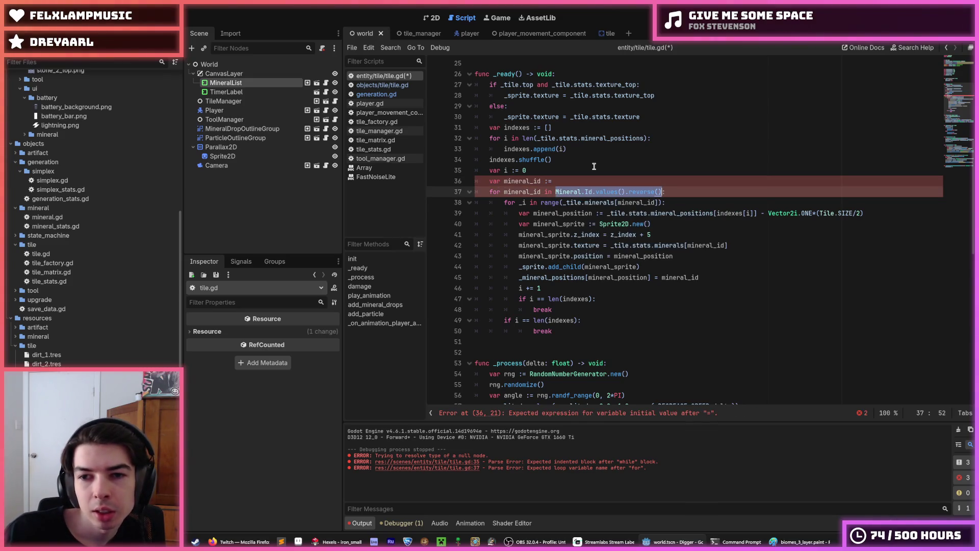
{"action": "key", "text": "ctrl+c"}
{"action": "key", "text": "Up"}
{"action": "key", "text": "ctrl+v"}
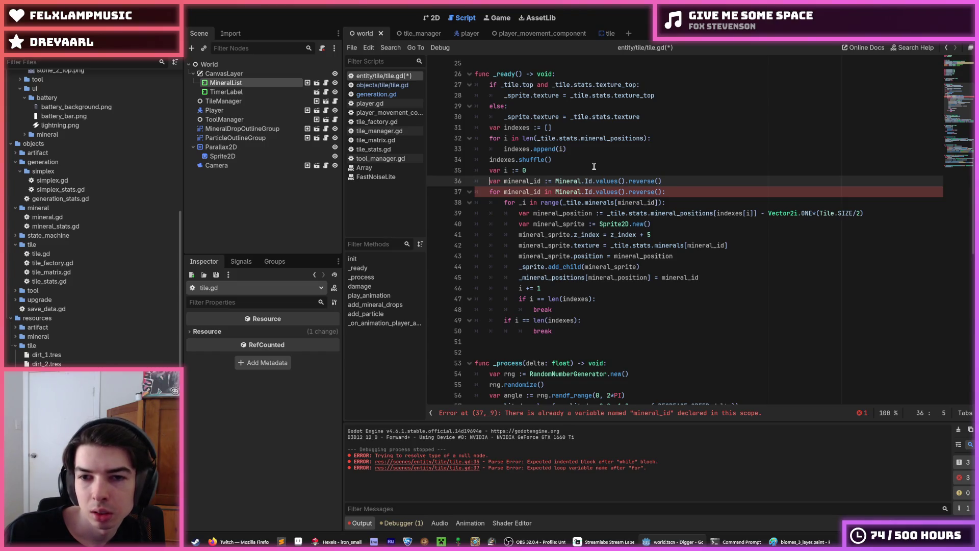
{"action": "key", "text": "BackSpace"}
{"action": "key", "text": "BackSpace"}
{"action": "key", "text": "BackSpace"}
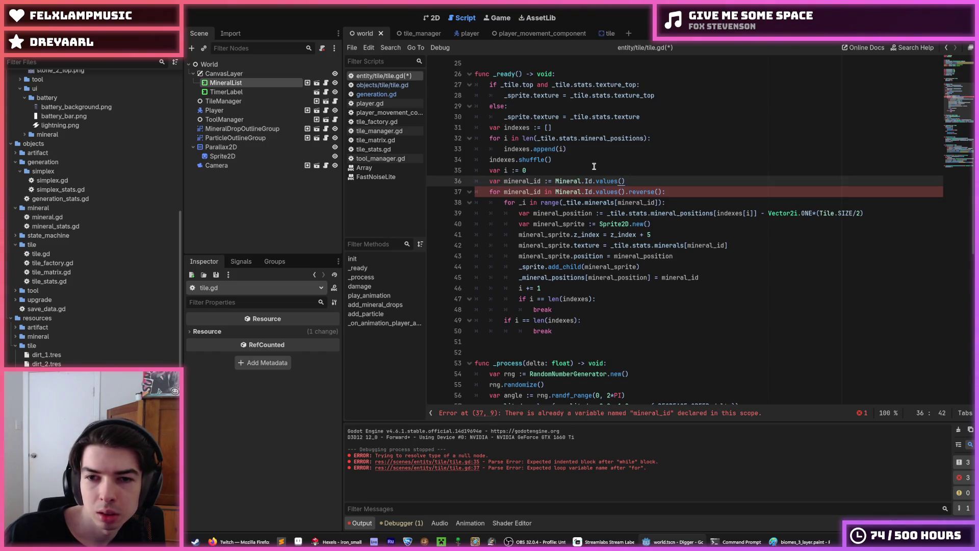
{"action": "key", "text": "Right"}
{"action": "type", "text": "s"}
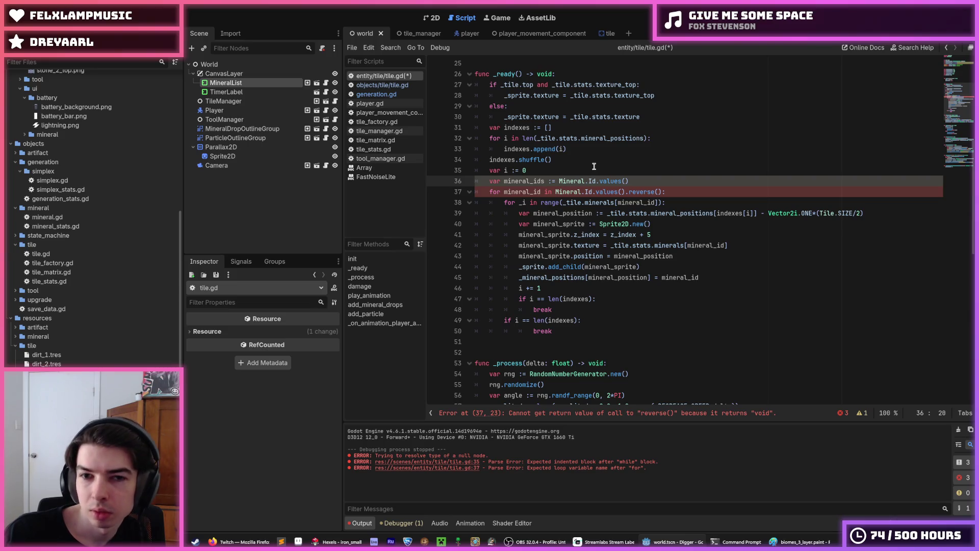
Duplicate the declaration into a mineral_ids.reverse line and make the loop iterate over mineral_ids.
{"action": "key", "text": "ctrl+shift+d"}
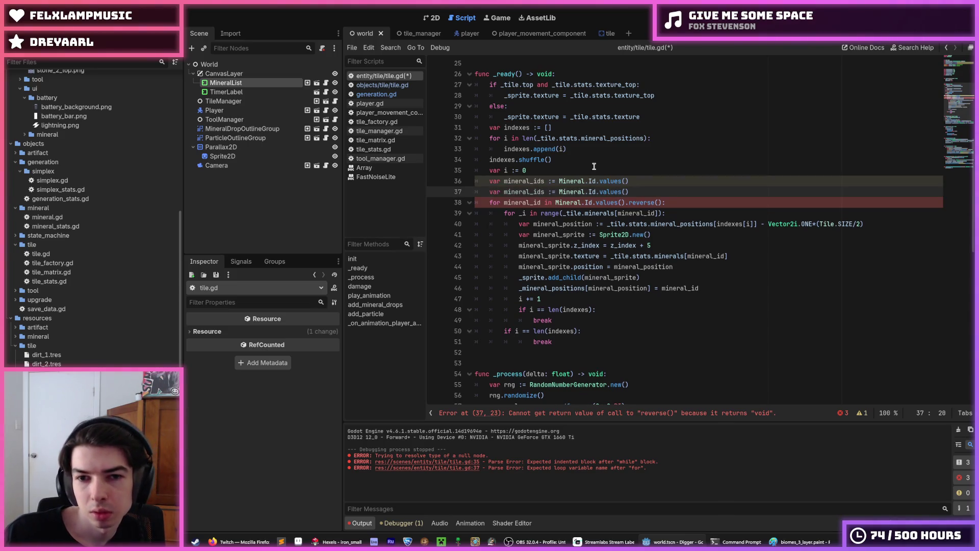
{"action": "key", "text": "BackSpace"}
{"action": "key", "text": "BackSpace"}
{"action": "key", "text": "BackSpace"}
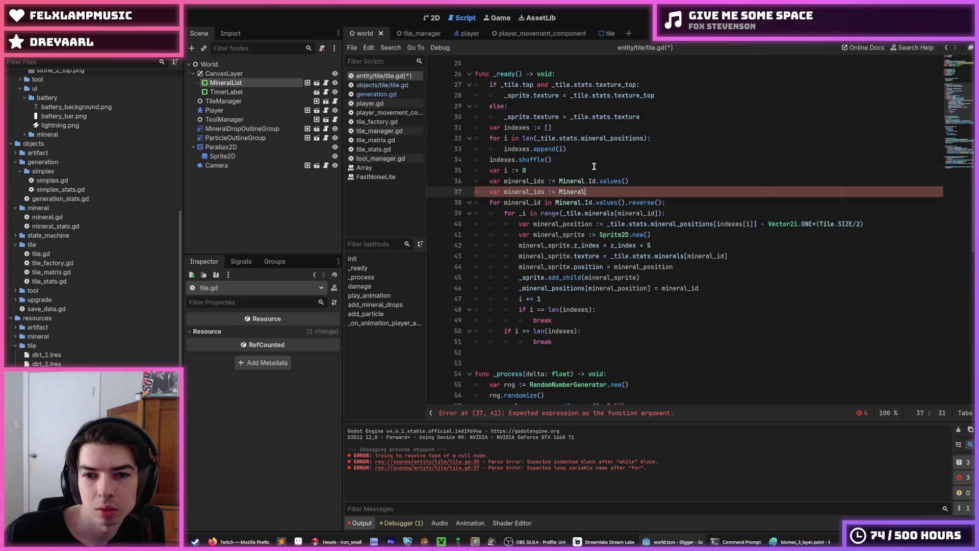
{"action": "key", "text": "BackSpace"}
{"action": "key", "text": "BackSpace"}
{"action": "key", "text": "BackSpace"}
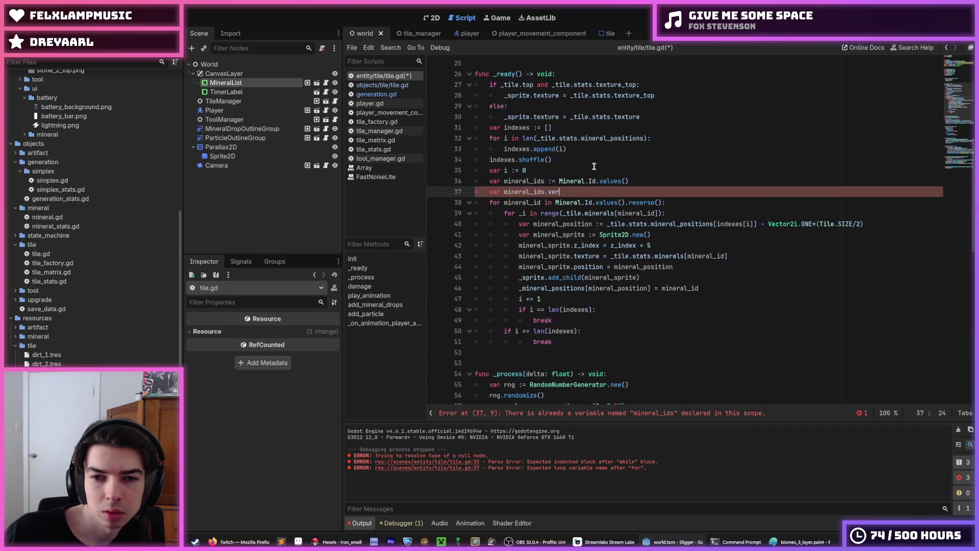
{"action": "key", "text": "Home"}
{"action": "key", "text": "Delete"}
{"action": "key", "text": "Delete"}
{"action": "key", "text": "Delete"}
{"action": "key", "text": "End"}
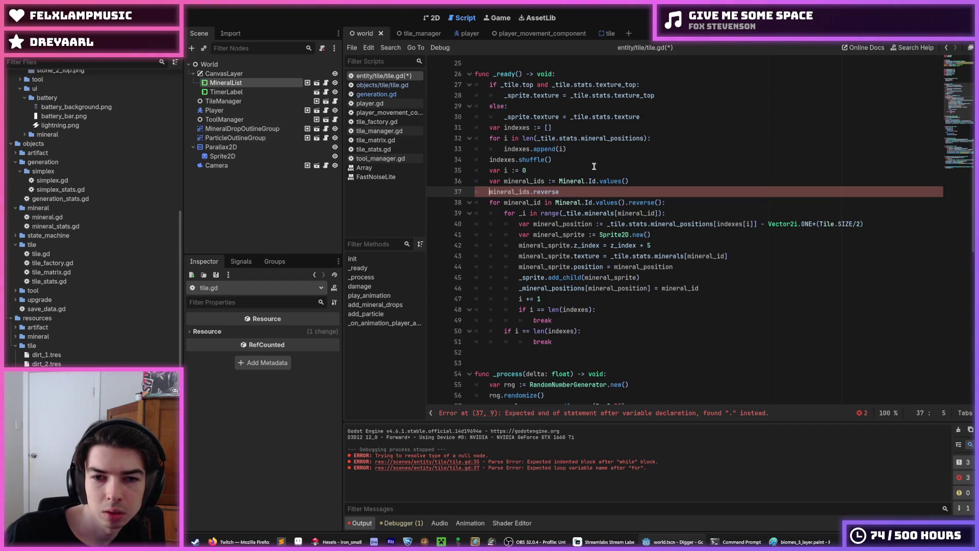
{"action": "key", "text": "Down"}
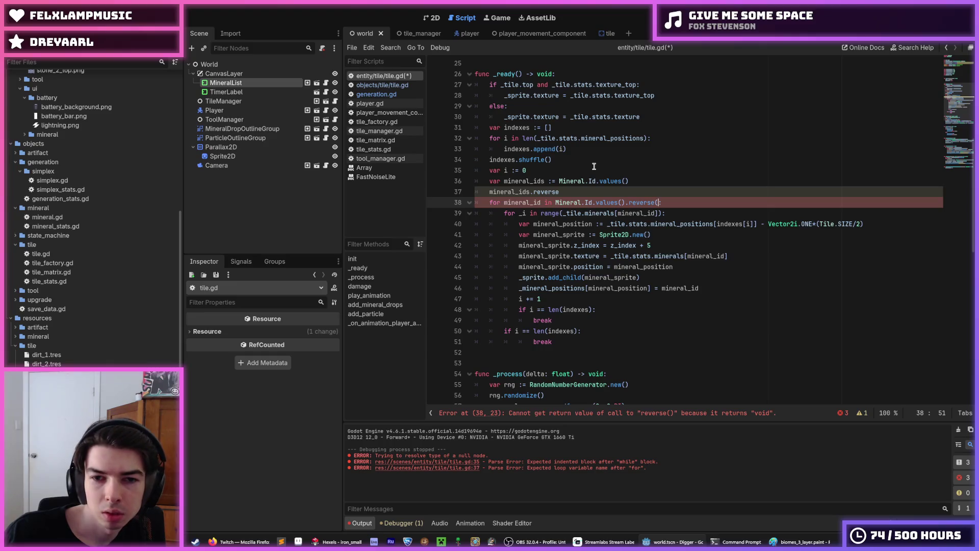
{"action": "key", "text": "BackSpace"}
{"action": "key", "text": "BackSpace"}
{"action": "key", "text": "BackSpace"}
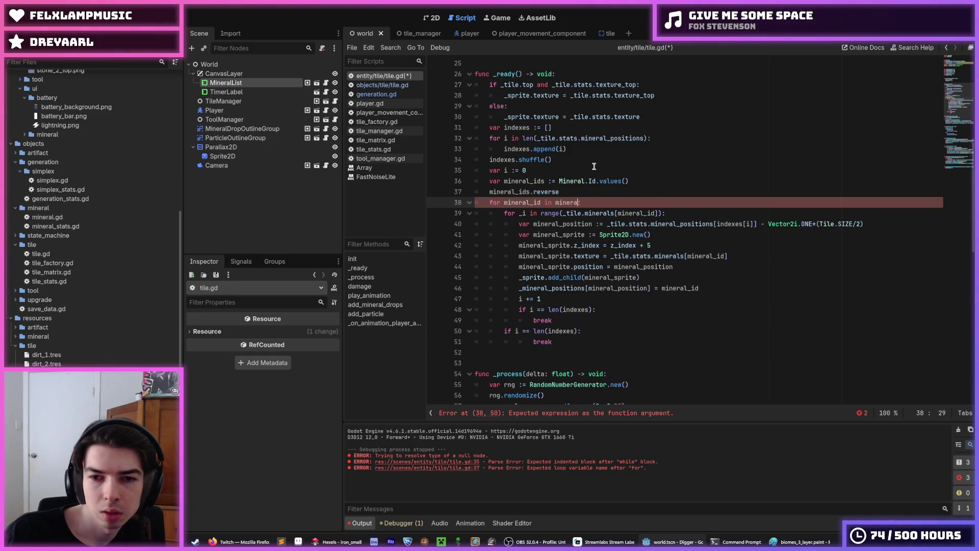
{"action": "key", "text": "Up"}
{"action": "key", "text": "Up"}
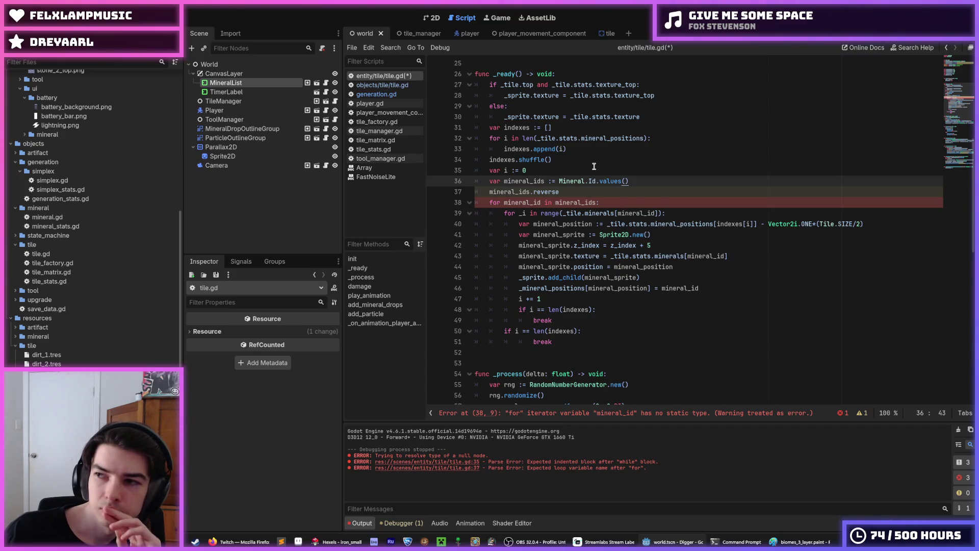
{"action": "key", "text": "Return"}
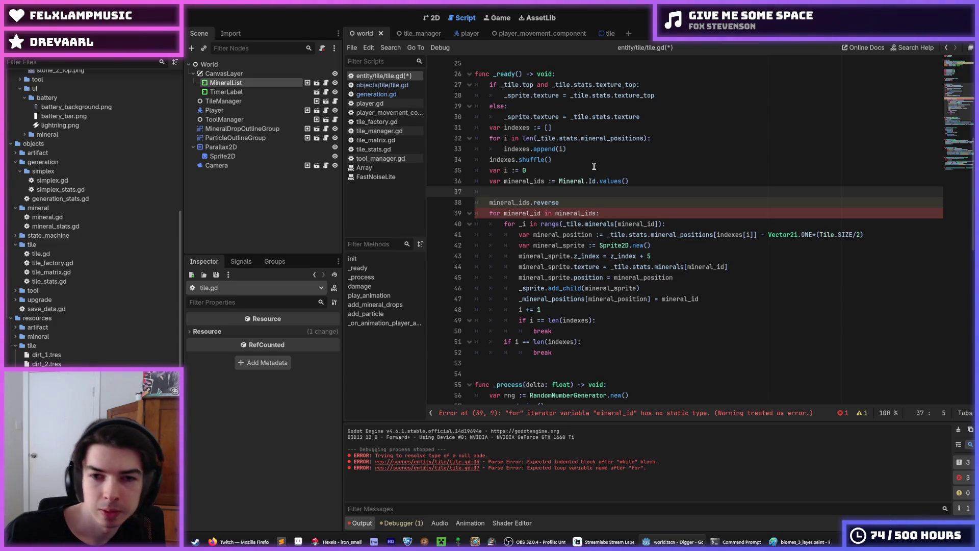
{"action": "type", "text": "for id in mineral_id"}
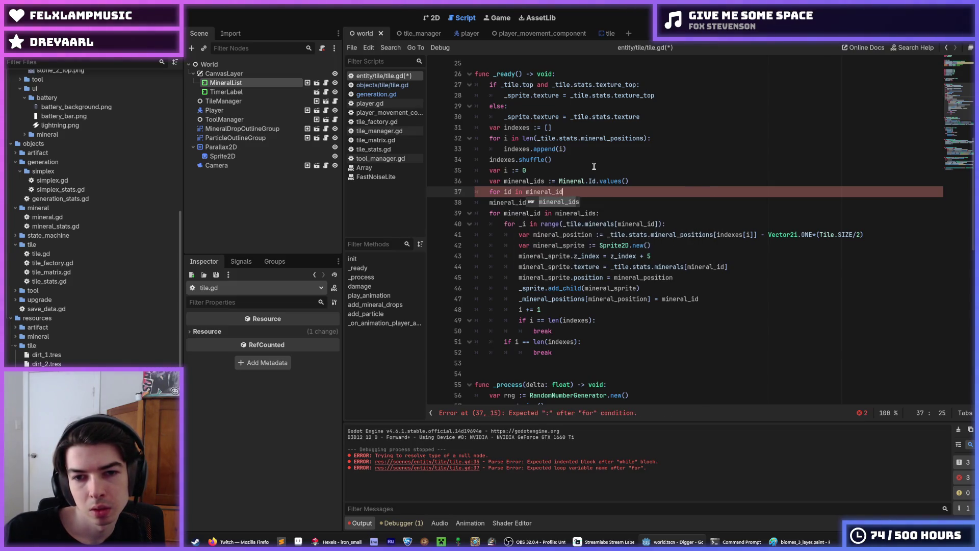
{"action": "type", "text": "."}
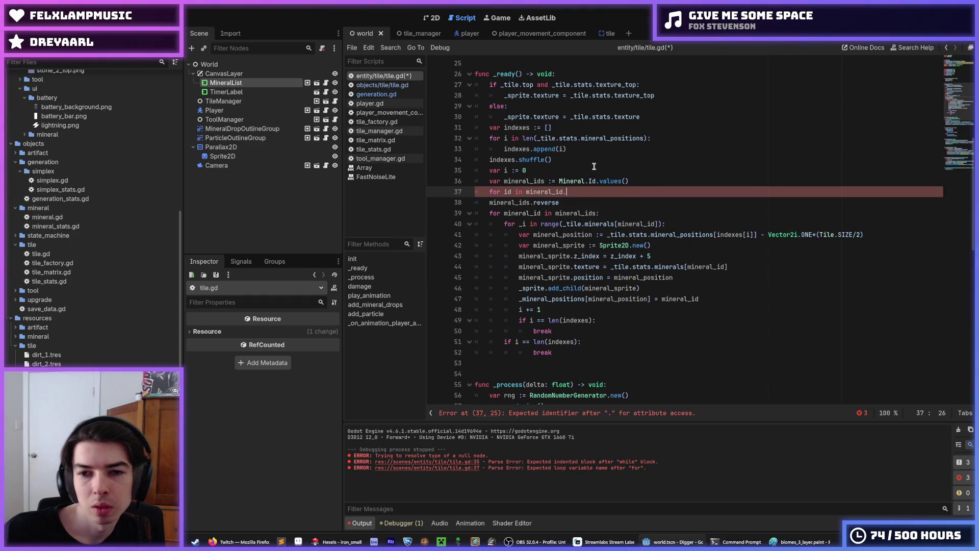
Trim the old mineral_id. target on the new for line back to 'mi'.
{"action": "key", "text": "Down"}
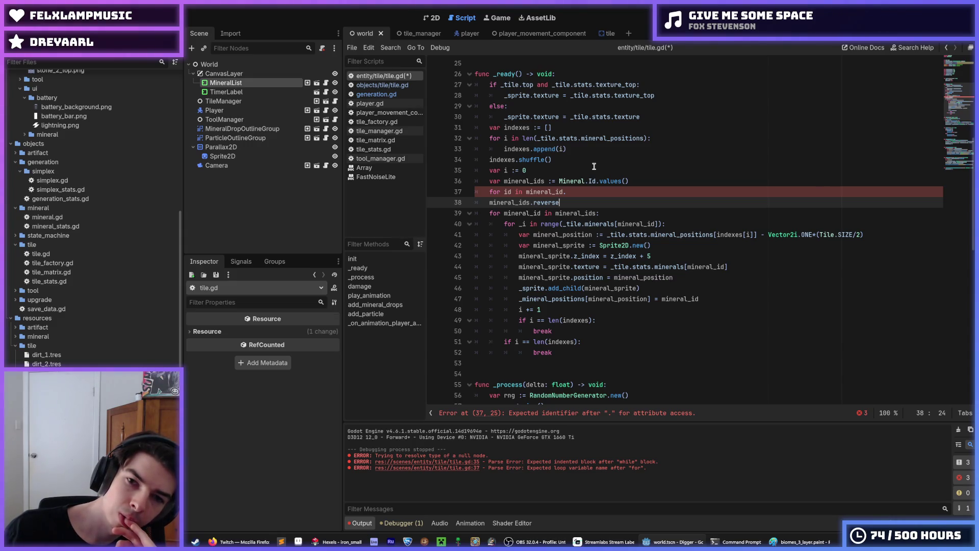
{"action": "key", "text": "Up"}
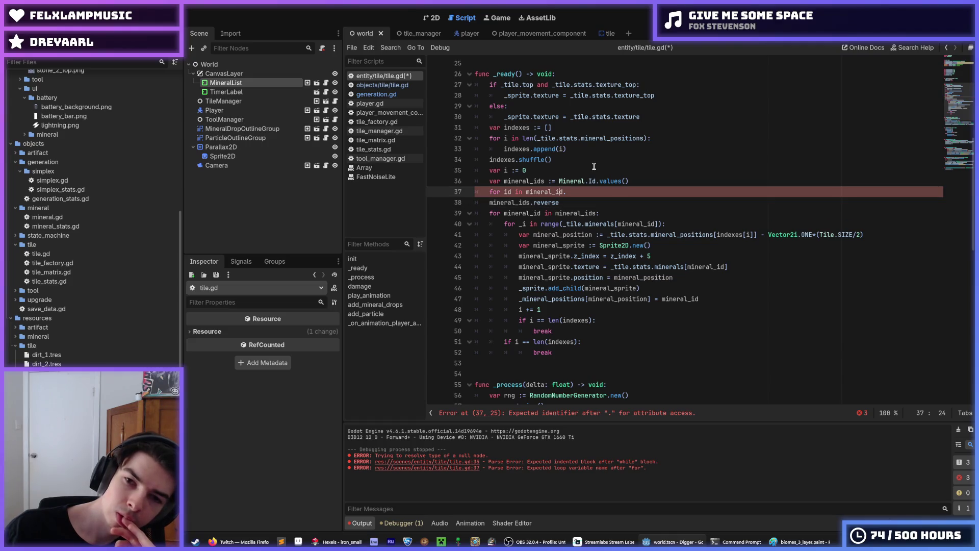
{"action": "key", "text": "Right"}
{"action": "key", "text": "Delete"}
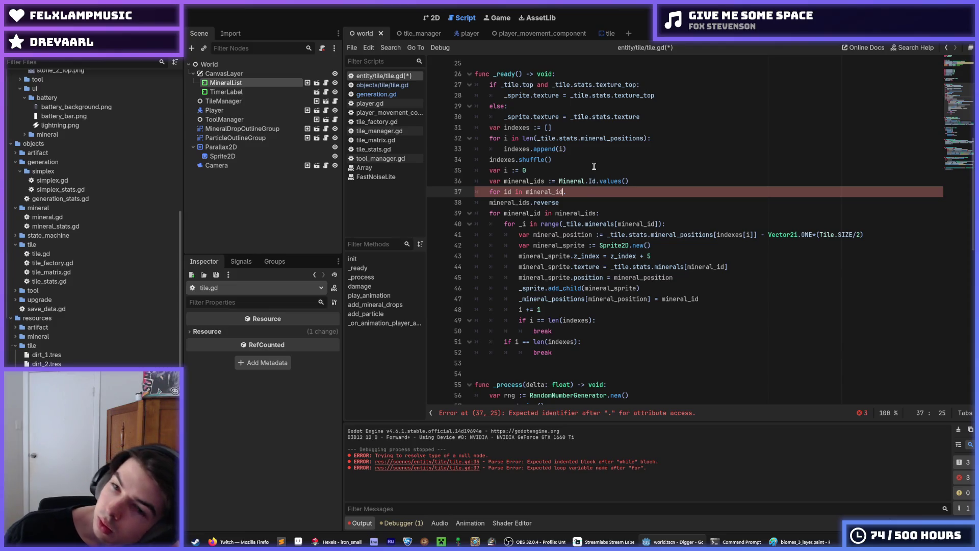
{"action": "key", "text": "BackSpace"}
{"action": "key", "text": "BackSpace"}
{"action": "key", "text": "BackSpace"}
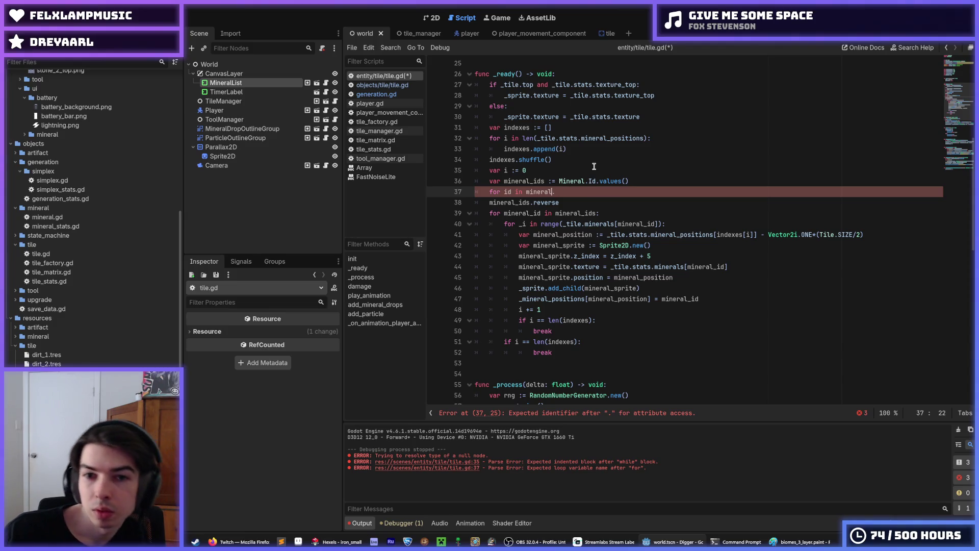
{"action": "key", "text": "BackSpace"}
{"action": "key", "text": "BackSpace"}
{"action": "key", "text": "BackSpace"}
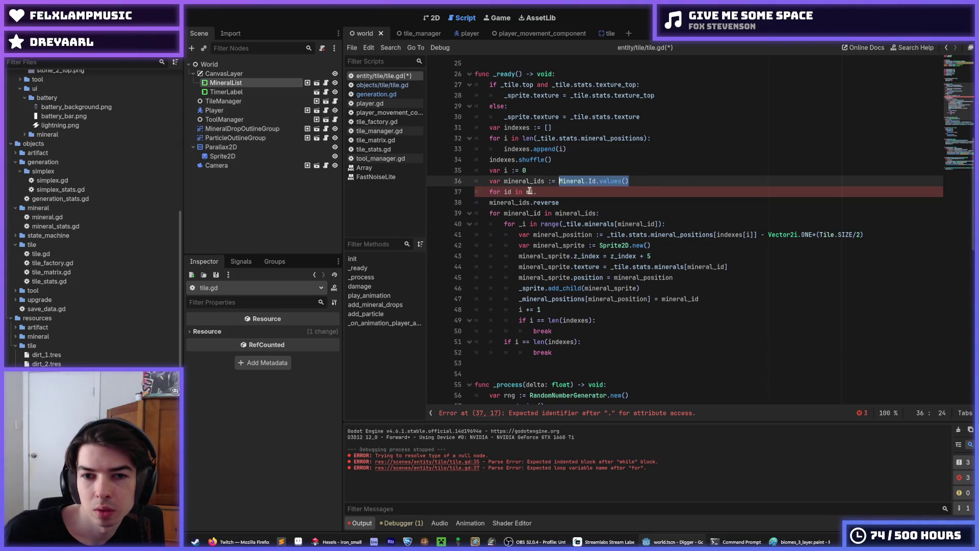
Make line 37 read 'for id in Mineral.Id.values().filter(' via autocomplete.
{"action": "left_click_drag", "start_coordinate": [534, 192], "coordinate": [527, 192]}
{"action": "type", "text": "Mineral.Id.values()."}
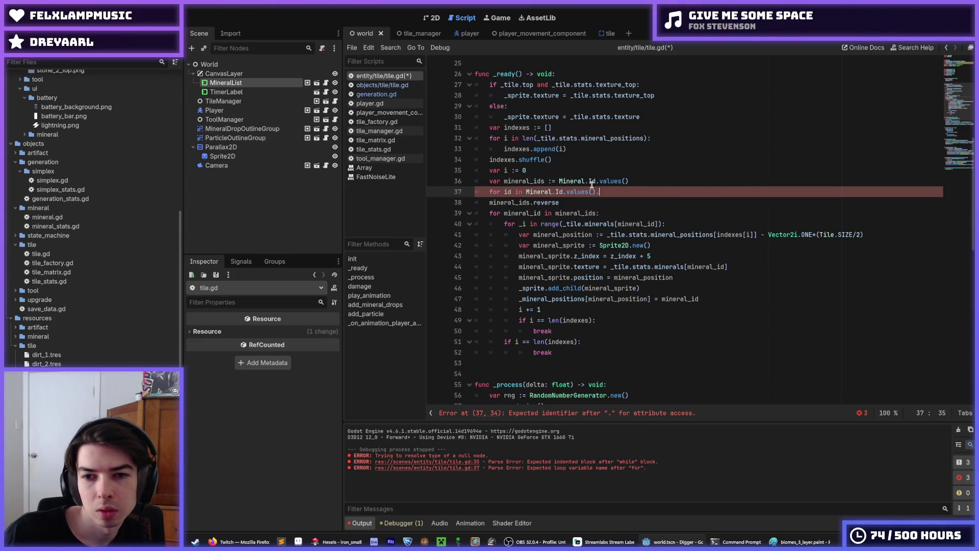
{"action": "key", "text": "ctrl+space"}
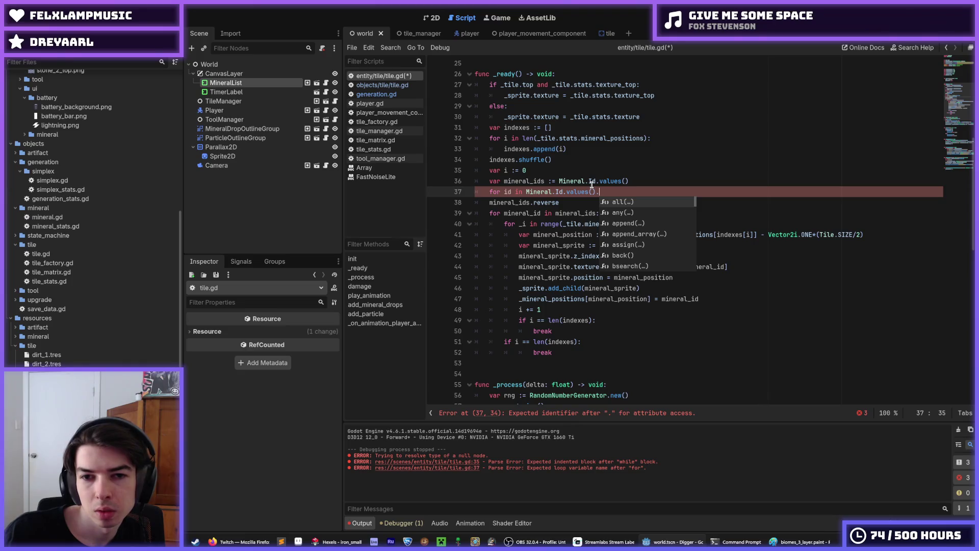
{"action": "key", "text": "Down"}
{"action": "key", "text": "Down"}
{"action": "key", "text": "Down"}
{"action": "key", "text": "Down"}
{"action": "key", "text": "Down"}
{"action": "key", "text": "Down"}
{"action": "key", "text": "Down"}
{"action": "key", "text": "Down"}
{"action": "key", "text": "Down"}
{"action": "key", "text": "Down"}
{"action": "key", "text": "Down"}
{"action": "key", "text": "Down"}
{"action": "key", "text": "Down"}
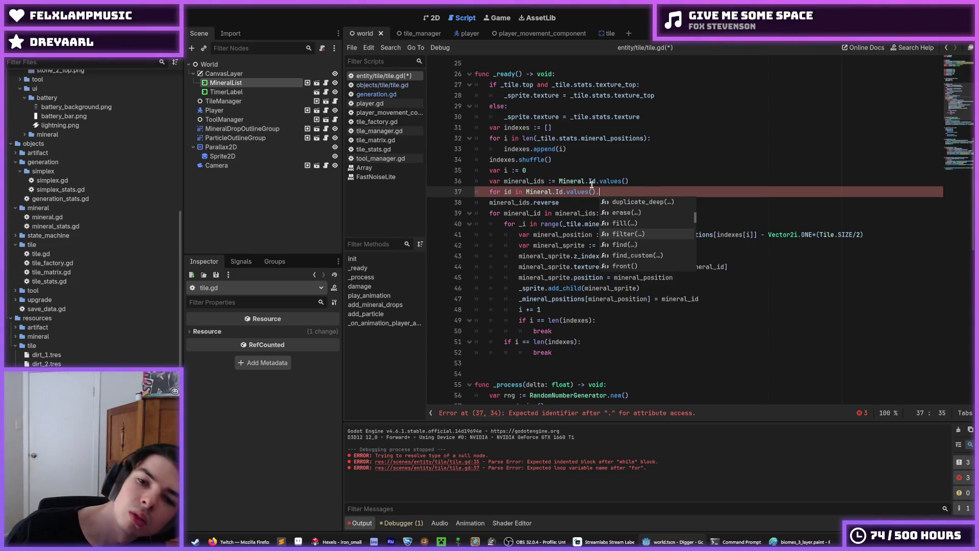
{"action": "key", "text": "Return"}
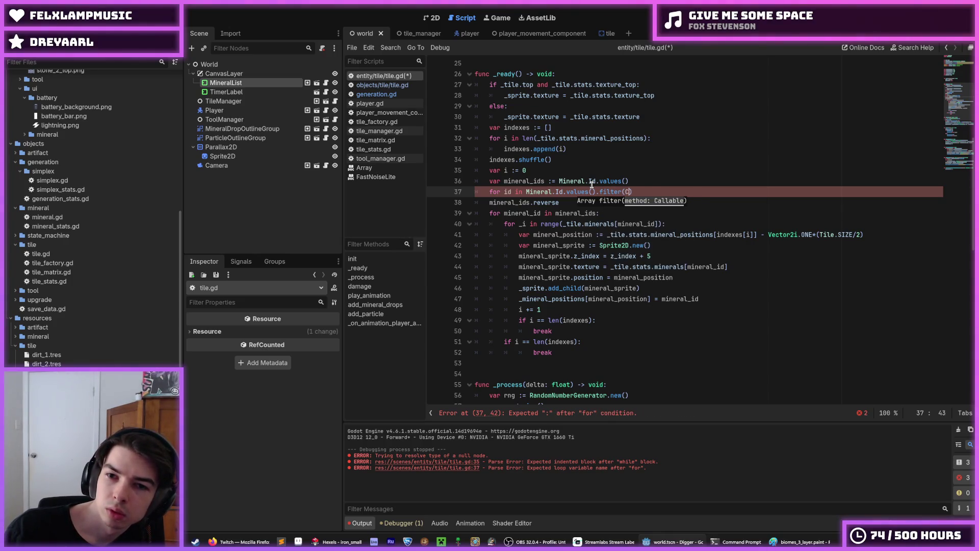
Write the lambda 'func id -> id in _tile.stats.minerals' inside filter(), fixing typos.
{"action": "key", "text": "BackSpace"}
{"action": "type", "text": "func id in"}
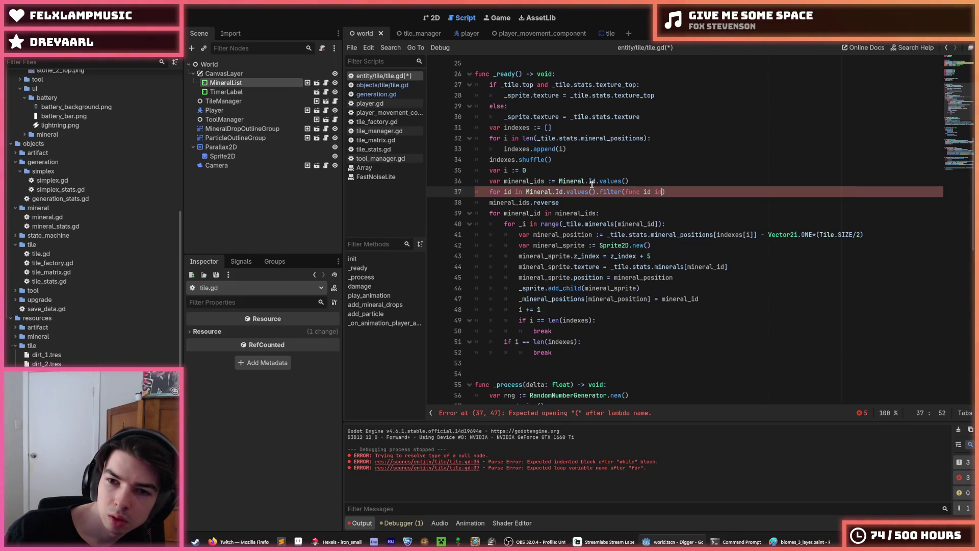
{"action": "key", "text": "BackSpace"}
{"action": "key", "text": "BackSpace"}
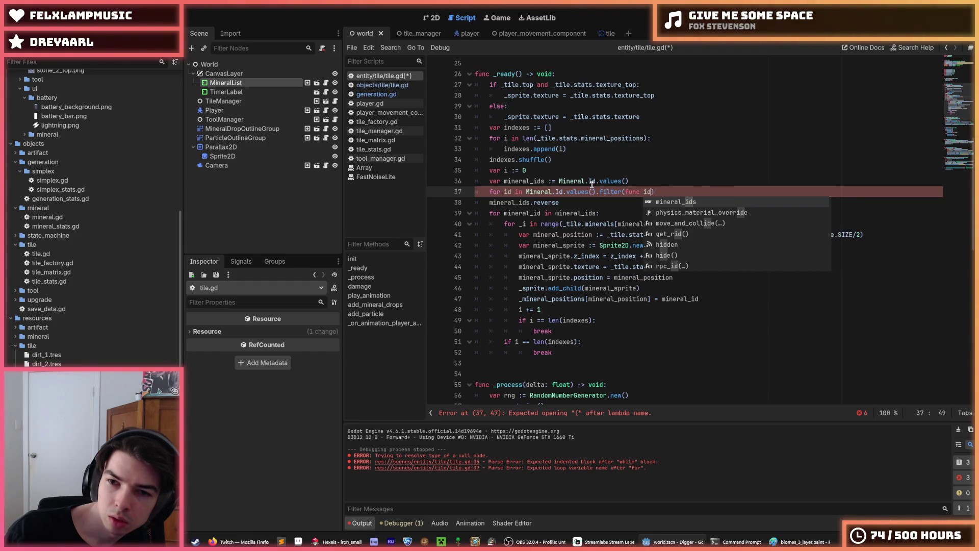
{"action": "type", "text": "-> id in"}
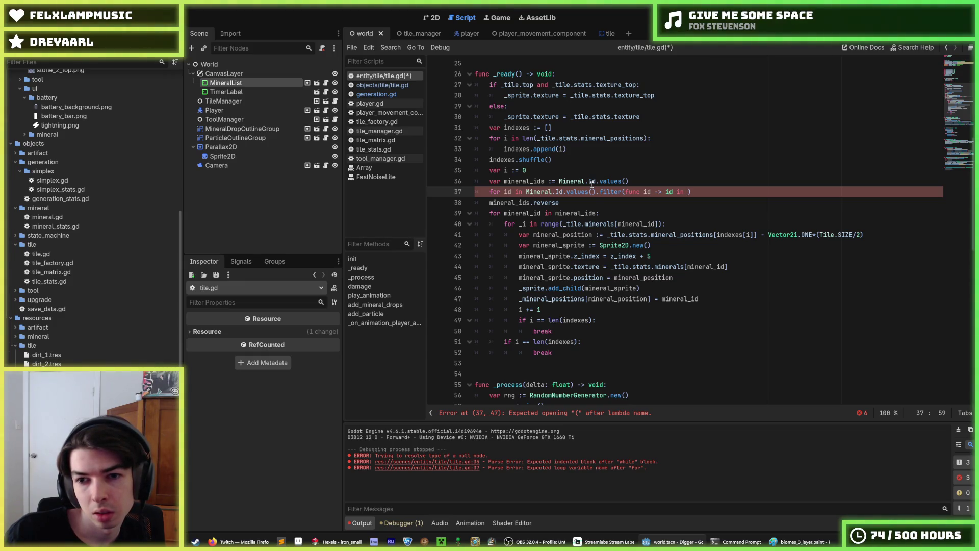
{"action": "type", "text": "_tile."}
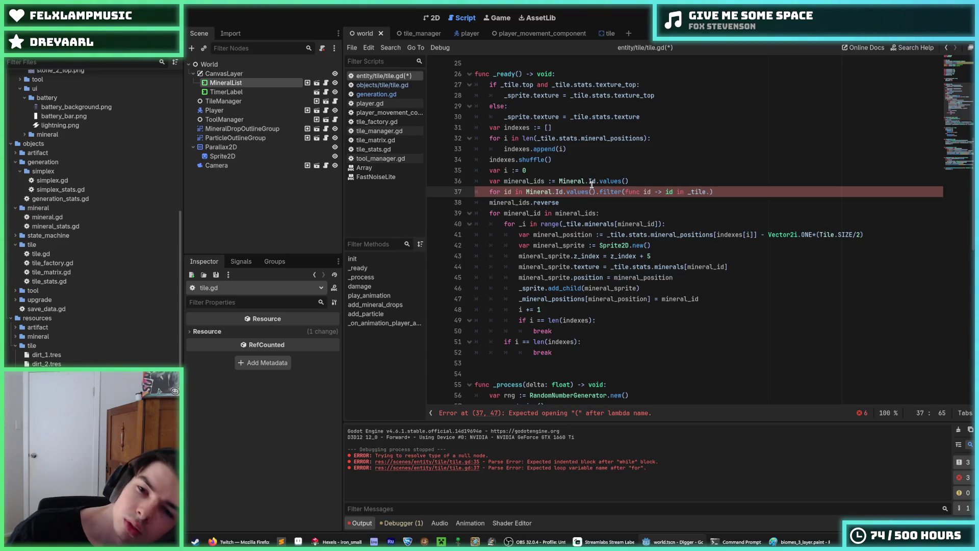
{"action": "type", "text": "stats."}
{"action": "type", "text": "mienra"}
{"action": "key", "text": "BackSpace"}
{"action": "key", "text": "BackSpace"}
{"action": "key", "text": "BackSpace"}
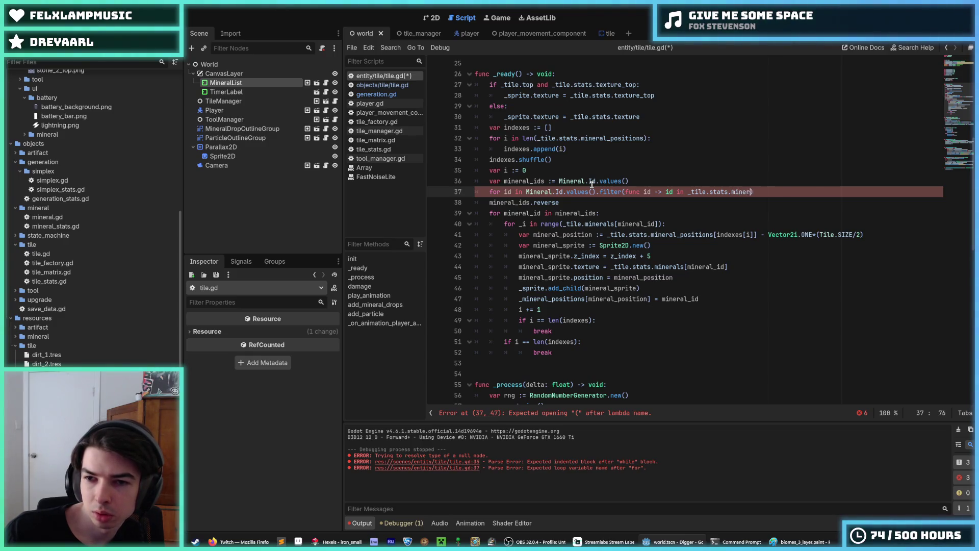
{"action": "type", "text": ")"}
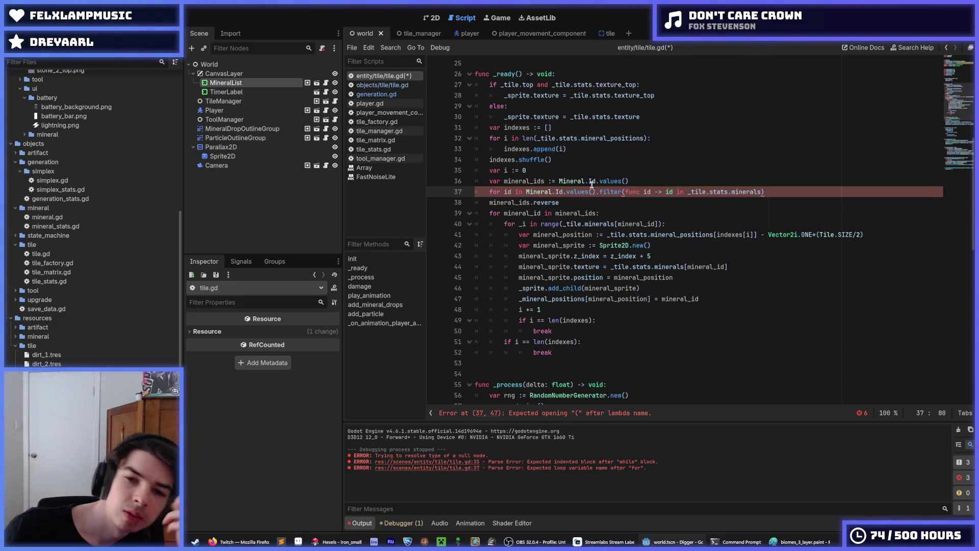
{"action": "double_click", "coordinate": [616, 191]}
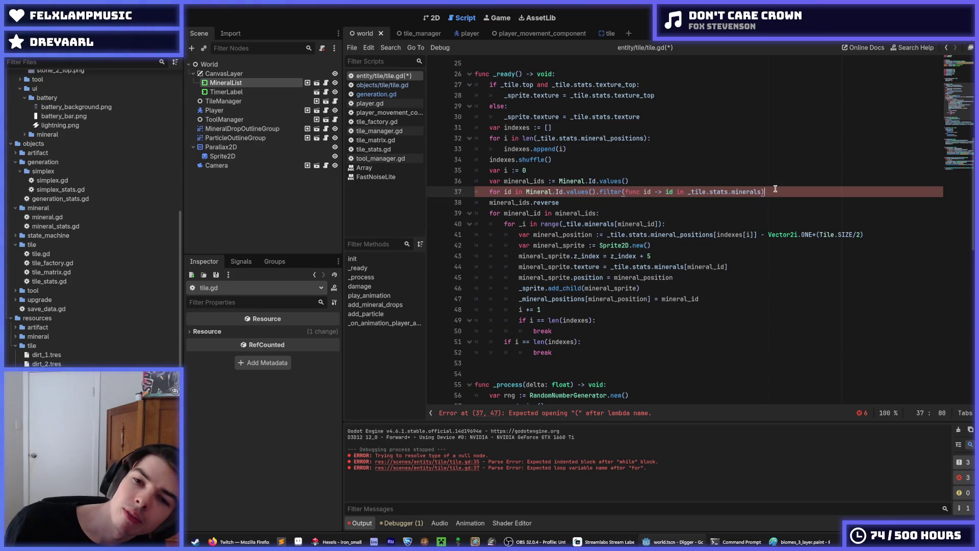
{"action": "left_click_drag", "start_coordinate": [766, 192], "coordinate": [526, 191]}
{"action": "left_click", "coordinate": [526, 191]}
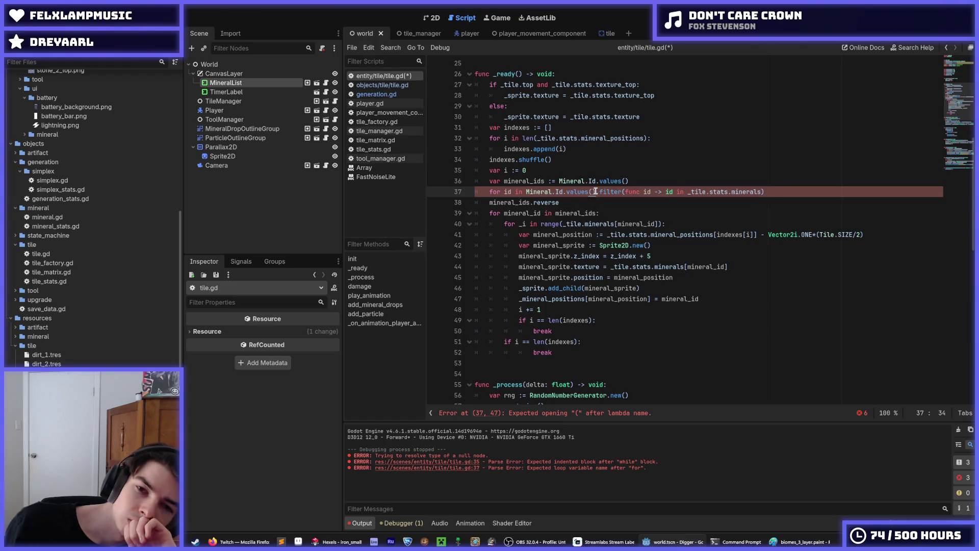
{"action": "key", "text": "End"}
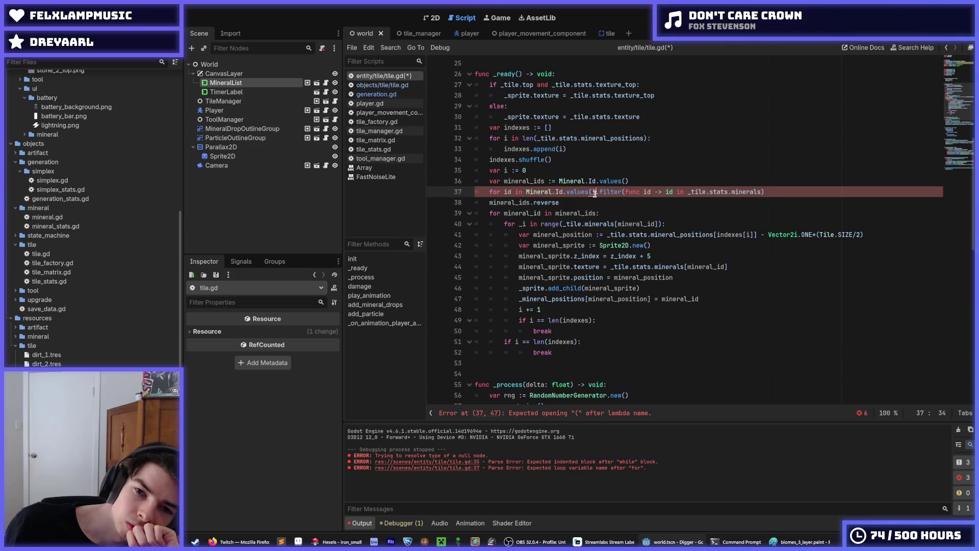
{"action": "left_click", "coordinate": [593, 191]}
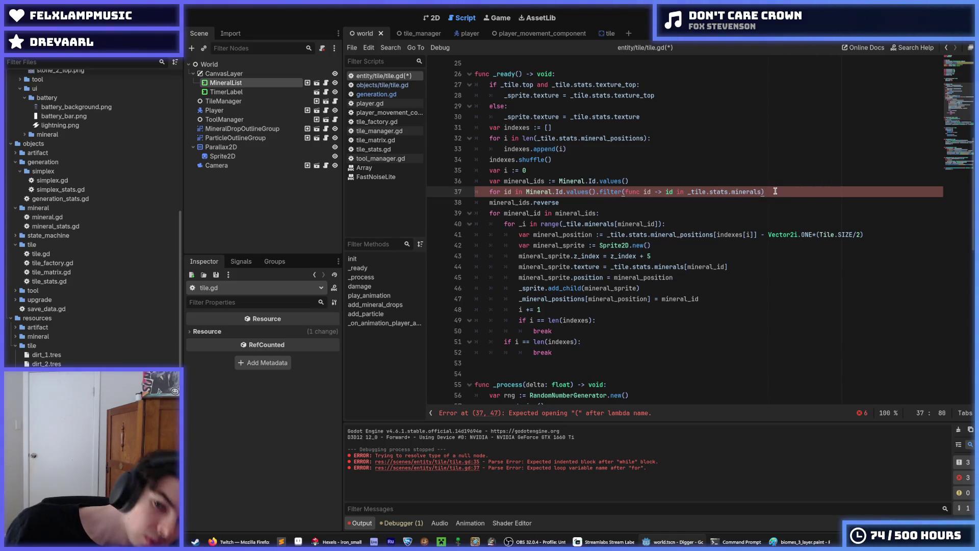
{"action": "type", "text": ".rever"}
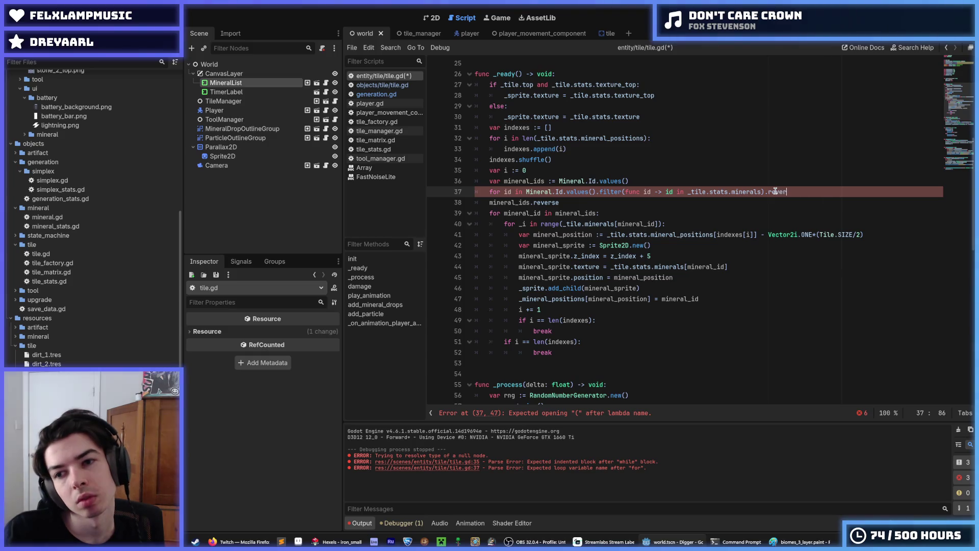
{"action": "type", "text": "sed("}
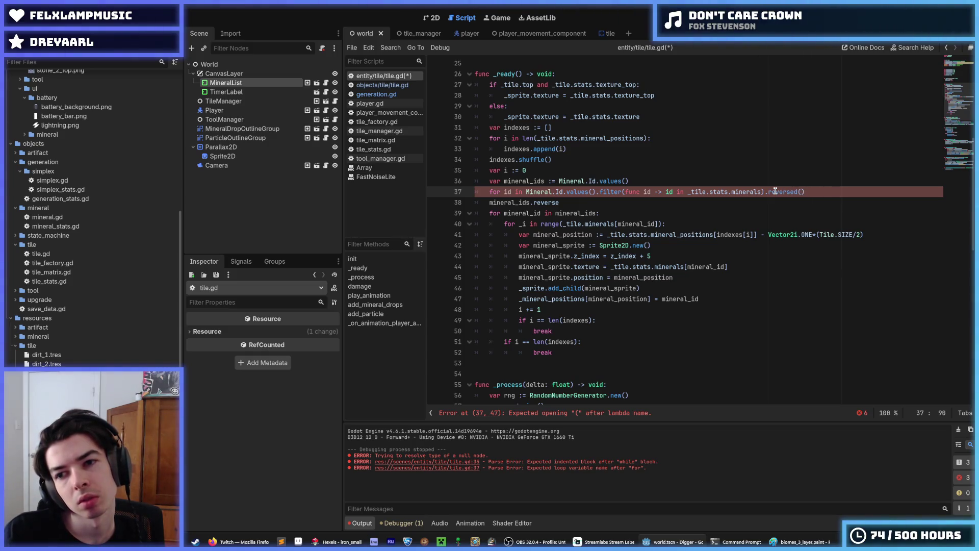
{"action": "key", "text": "BackSpace"}
{"action": "key", "text": "BackSpace"}
{"action": "key", "text": "BackSpace"}
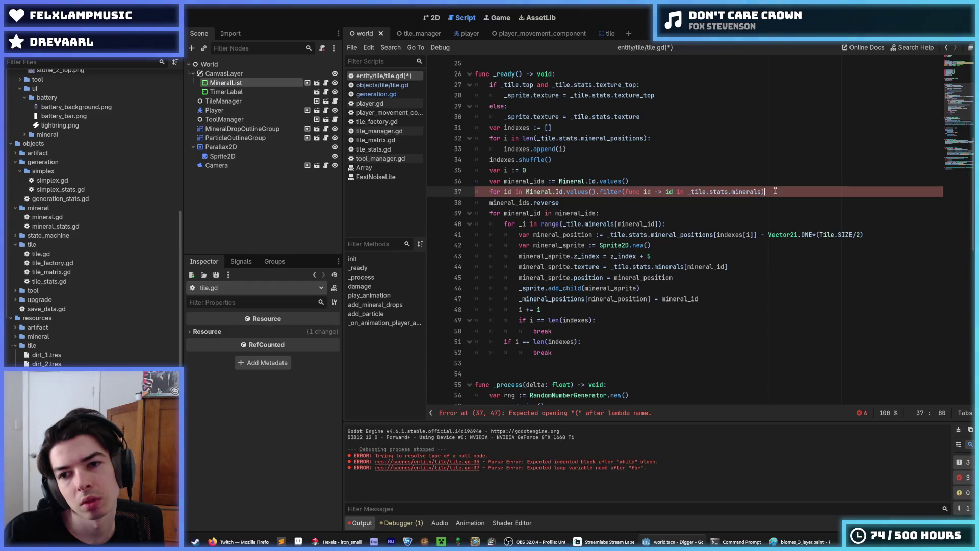
{"action": "key", "text": "BackSpace"}
{"action": "key", "text": "BackSpace"}
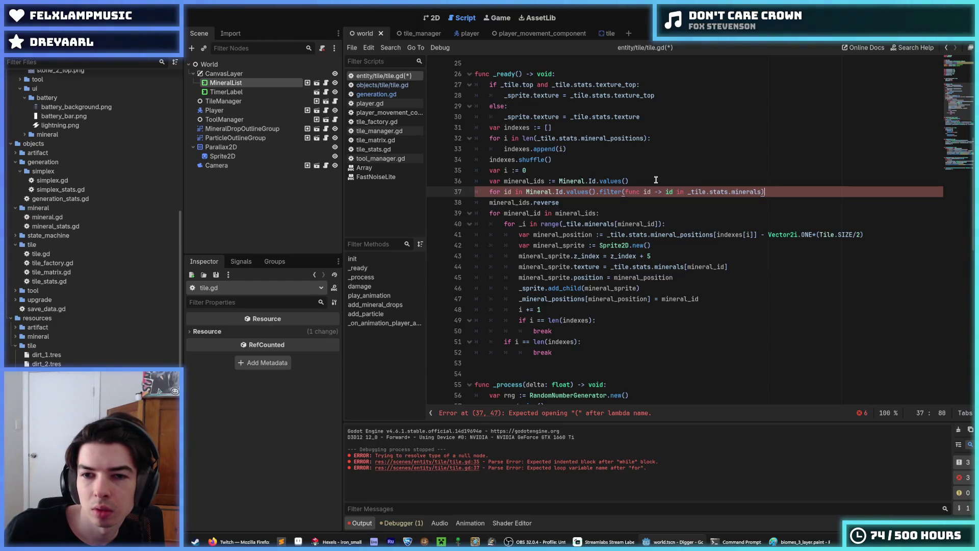
{"action": "left_click_drag", "start_coordinate": [628, 181], "coordinate": [429, 181]}
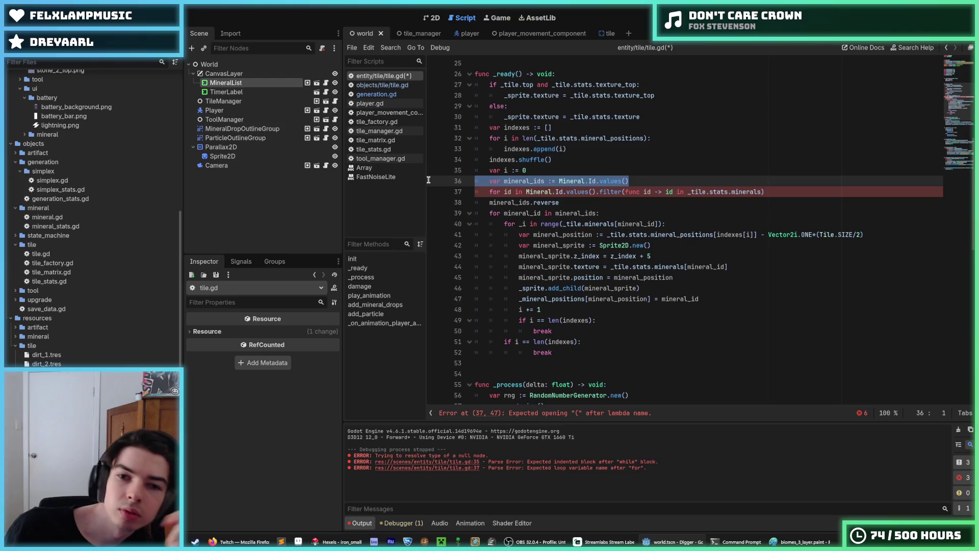
Merge the filtered Mineral.Id.values() expression into the mineral_ids declaration, removing the 'for id in' line.
{"action": "left_click", "coordinate": [525, 192]}
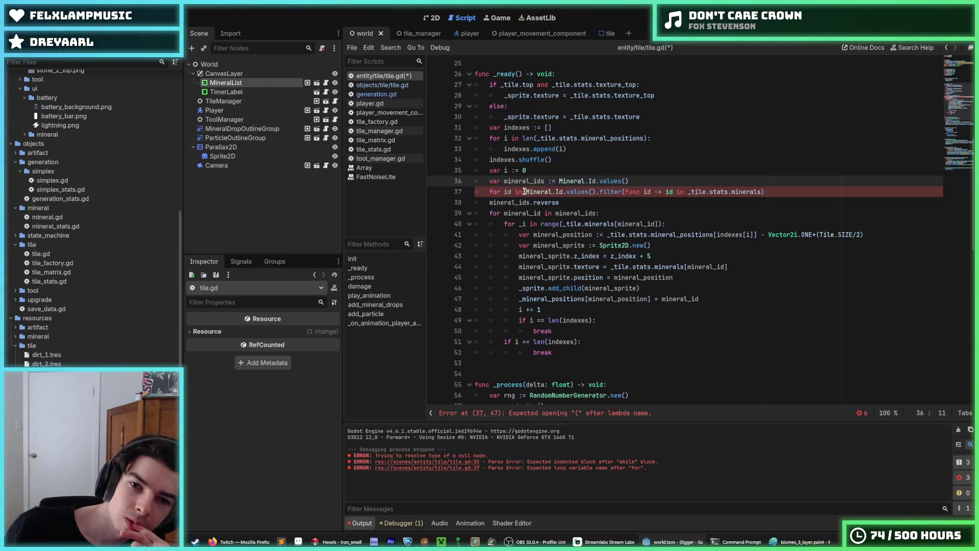
{"action": "key", "text": "shift+Home"}
{"action": "key", "text": "Right"}
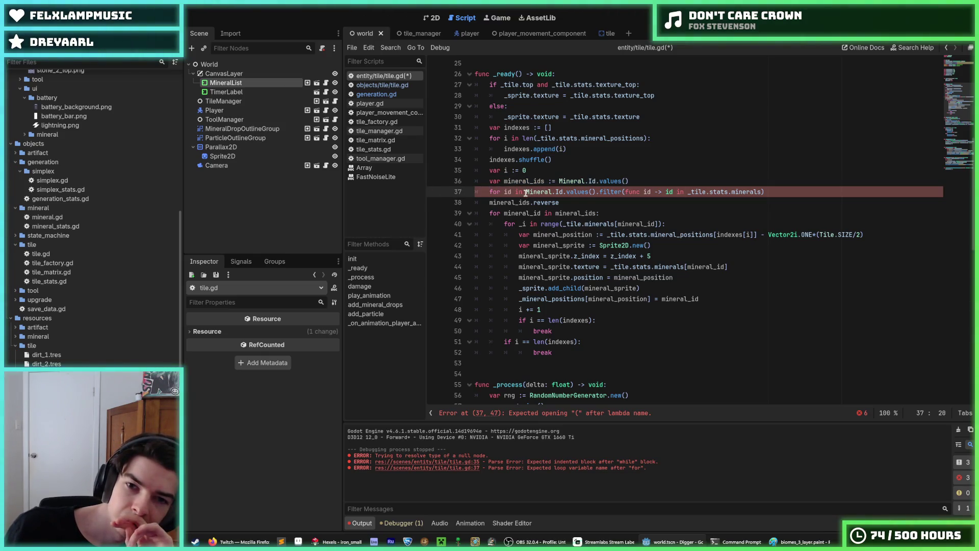
{"action": "left_click_drag", "start_coordinate": [525, 192], "coordinate": [554, 181]}
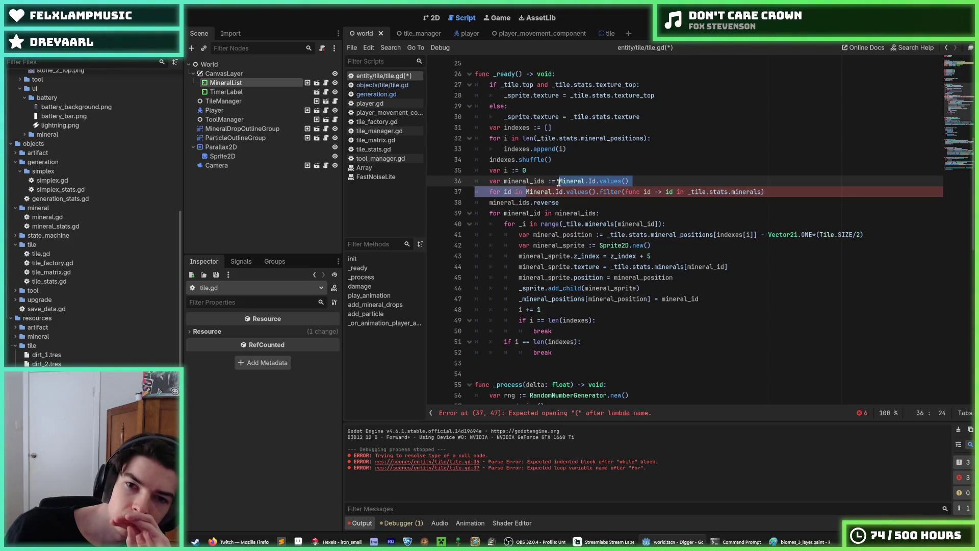
{"action": "key", "text": "BackSpace"}
{"action": "key", "text": "Down"}
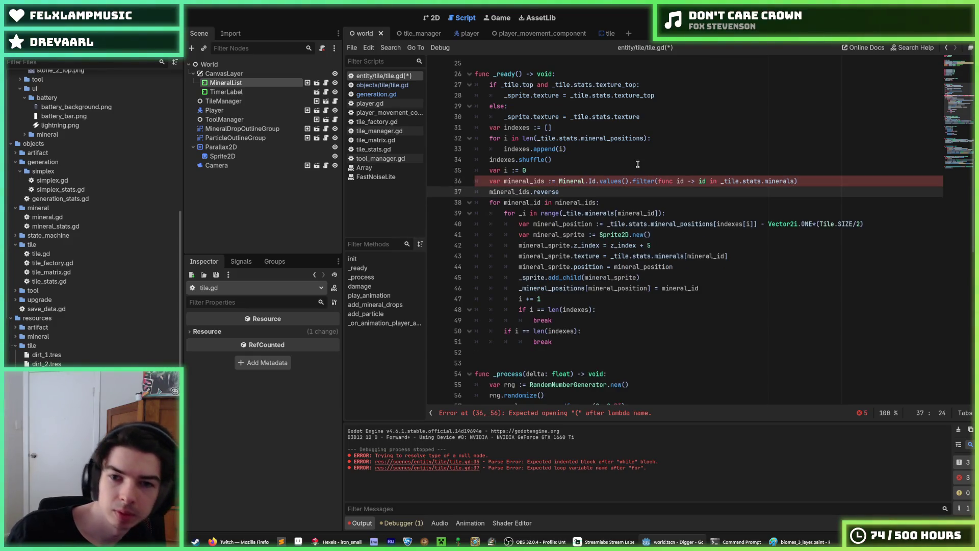
{"action": "type", "text": "()"}
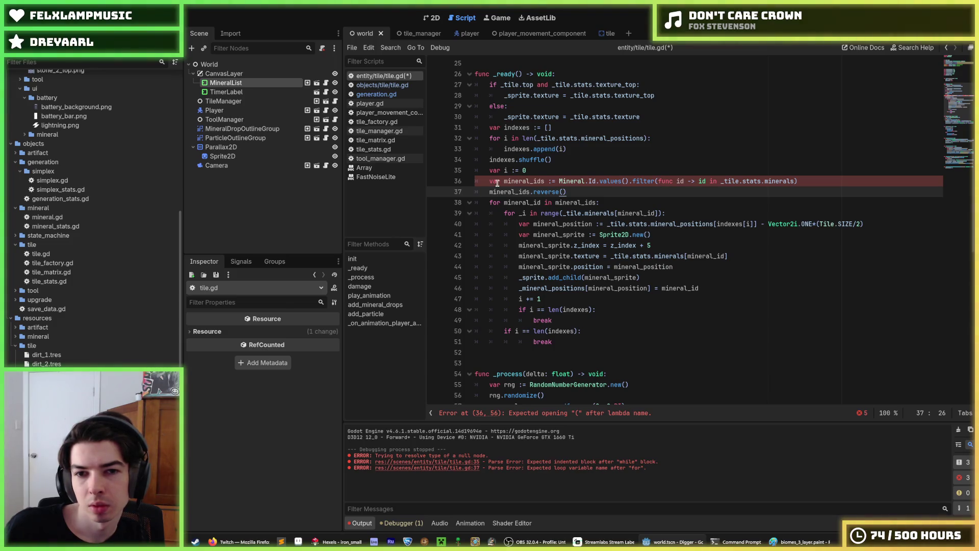
{"action": "key", "text": "Up"}
{"action": "key", "text": "Up"}
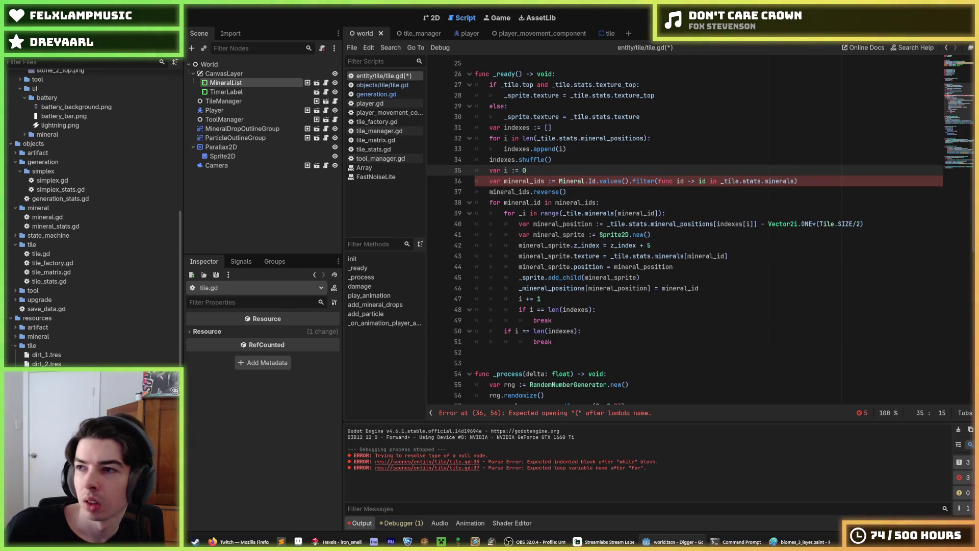
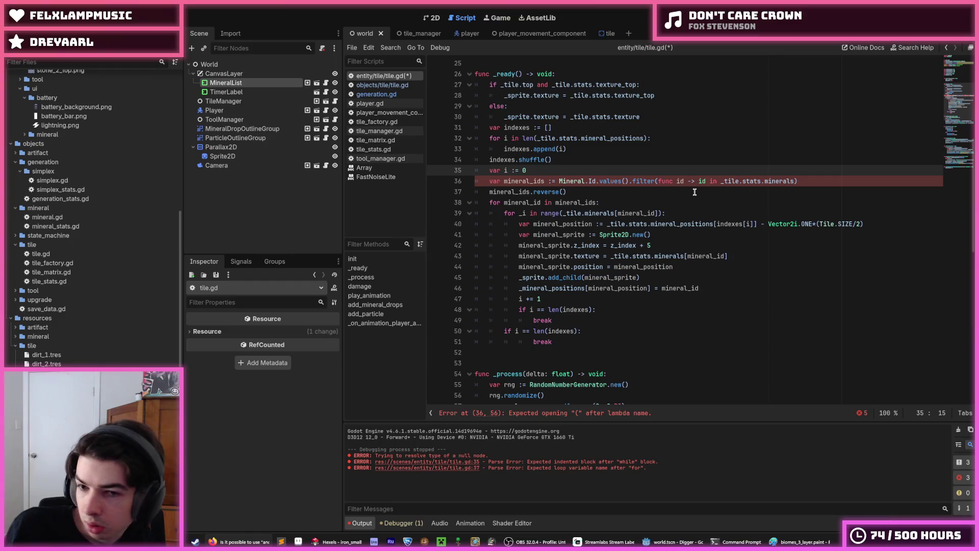
Type the filter lambda as 'func(id: Mineral.Id) -> bool' on line 36 and save tile.gd.
{"action": "left_click", "coordinate": [673, 180]}
{"action": "type", "text": "("}
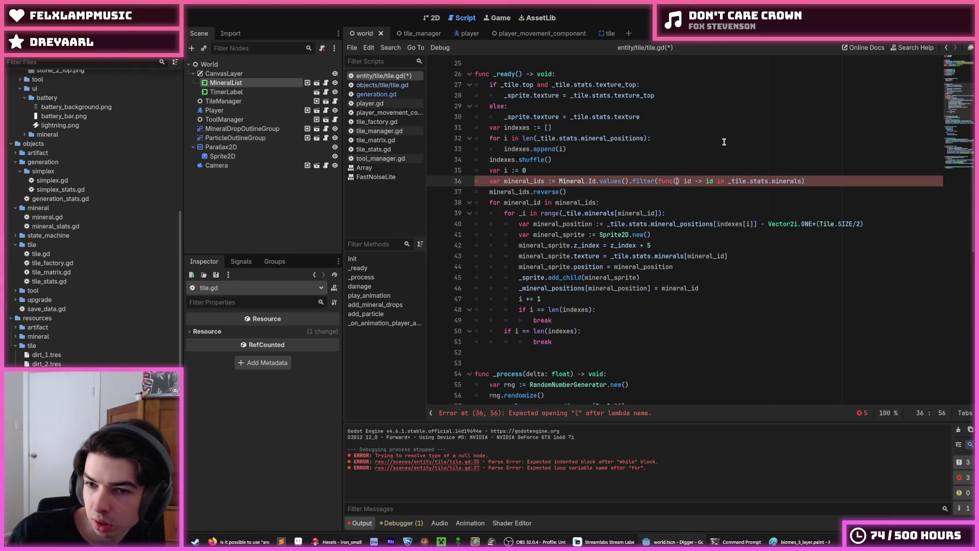
{"action": "key", "text": "Right"}
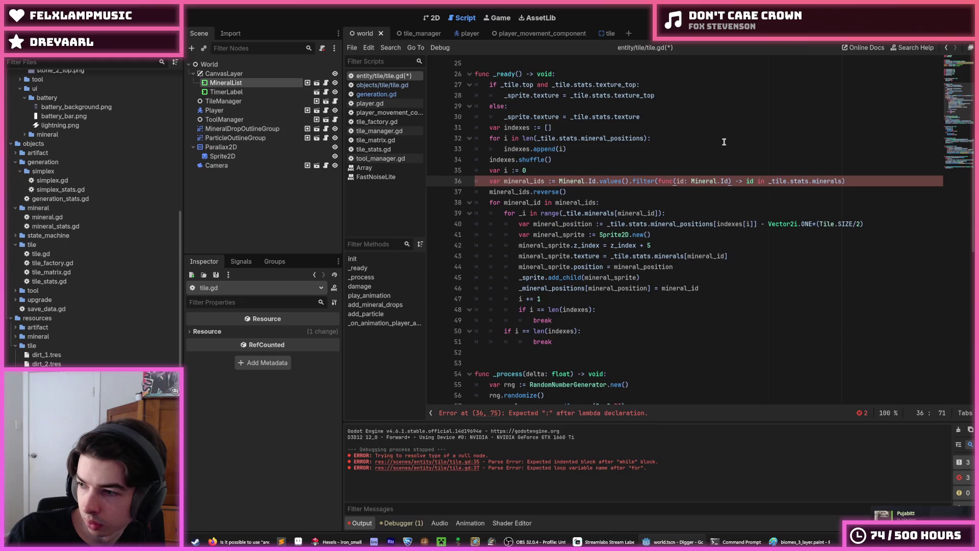
{"action": "key", "text": "Delete"}
{"action": "key", "text": "Right"}
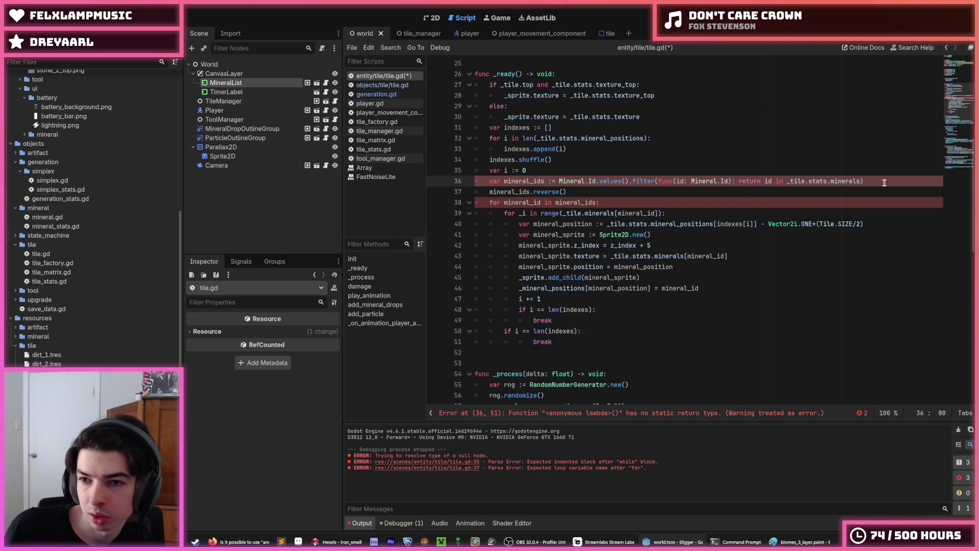
{"action": "left_click", "coordinate": [657, 194]}
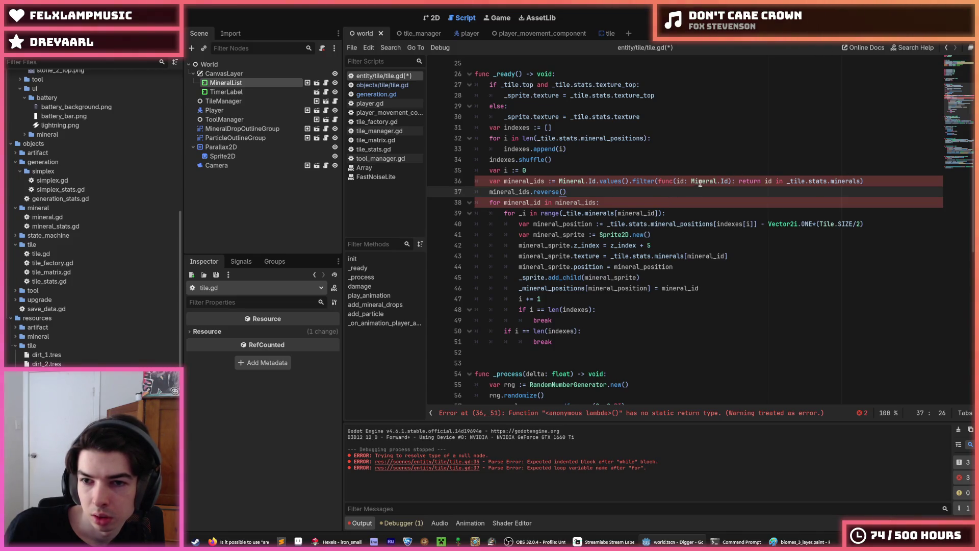
{"action": "left_click", "coordinate": [657, 181]}
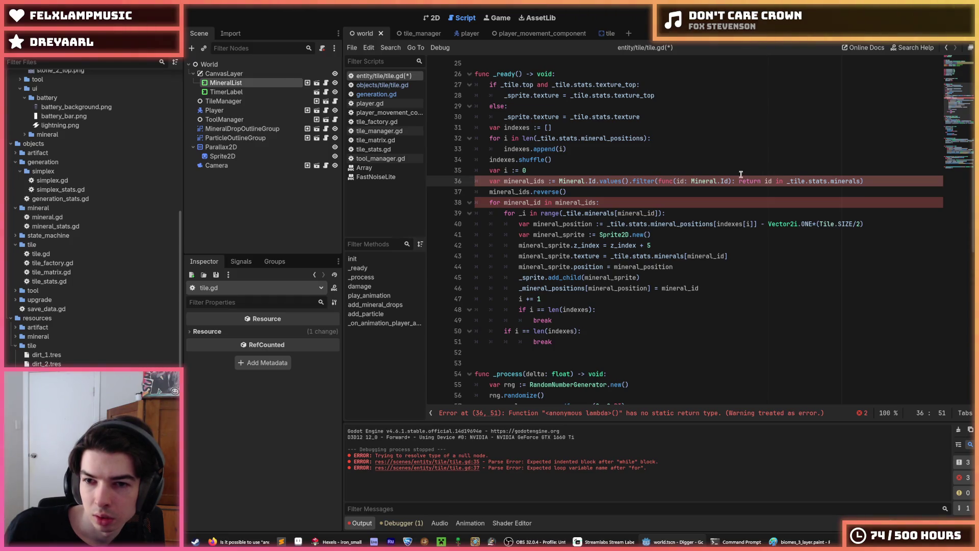
{"action": "type", "text": "->"}
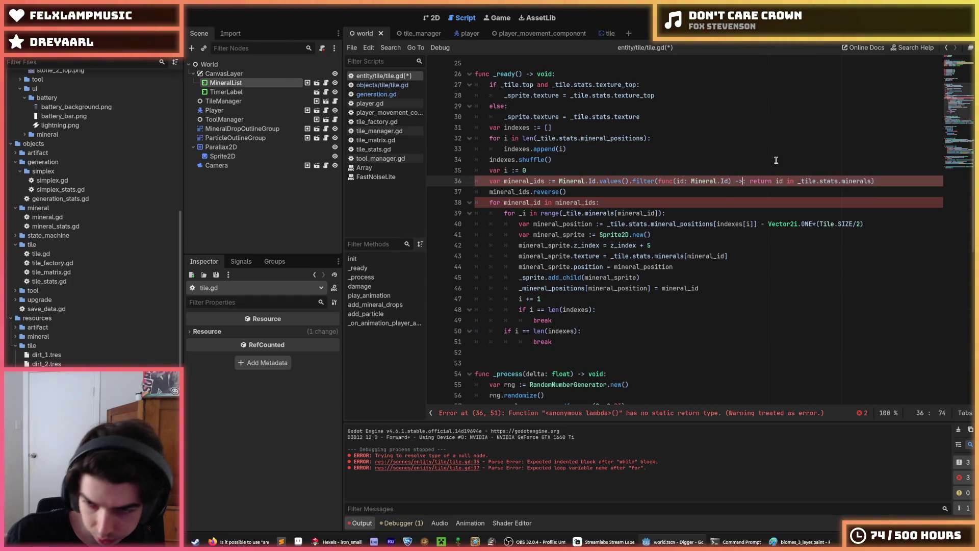
{"action": "type", "text": " bool:"}
{"action": "key", "text": "ctrl+s"}
Type line 38's loop variable as Mineral.Id, save tile.gd, and run the game.
{"action": "double_click", "coordinate": [524, 181]}
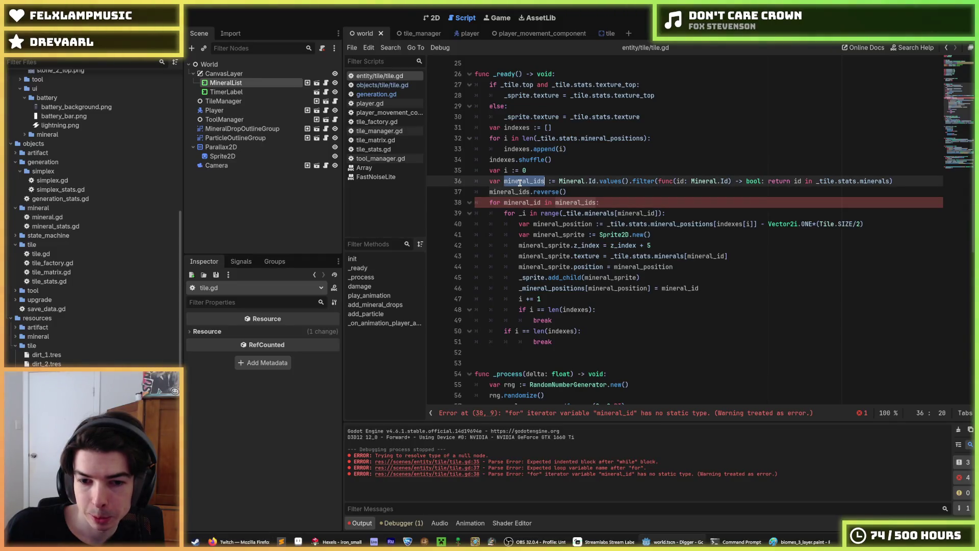
{"action": "left_click", "coordinate": [541, 202]}
{"action": "type", "text": ": Mi"}
{"action": "key", "text": "ctrl+s"}
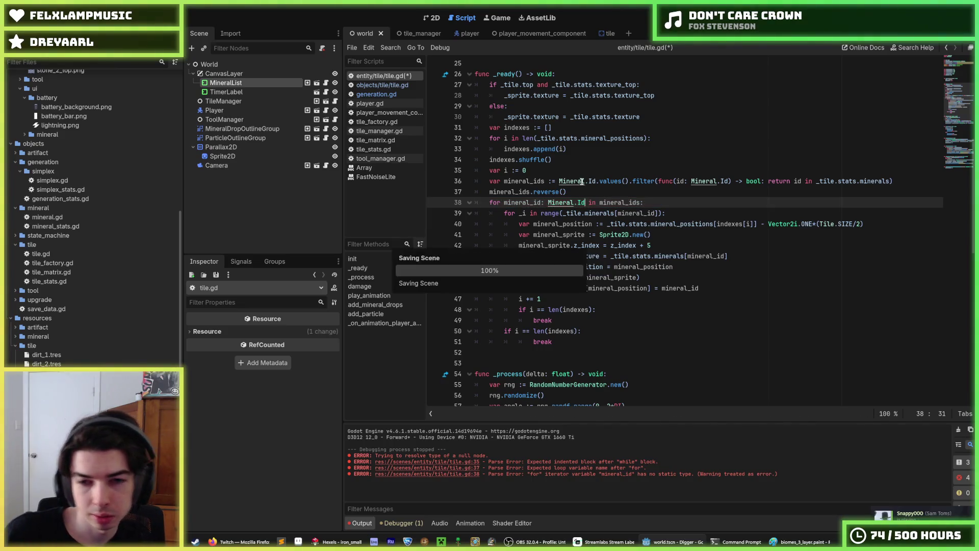
{"action": "key", "text": "Up"}
{"action": "key", "text": "F5"}
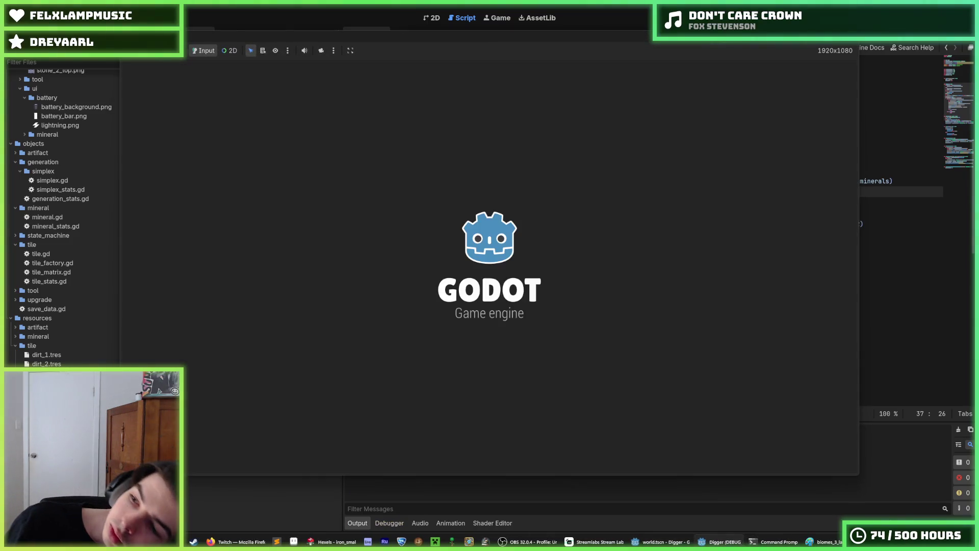
{"action": "mouse_move", "coordinate": [729, 214]}
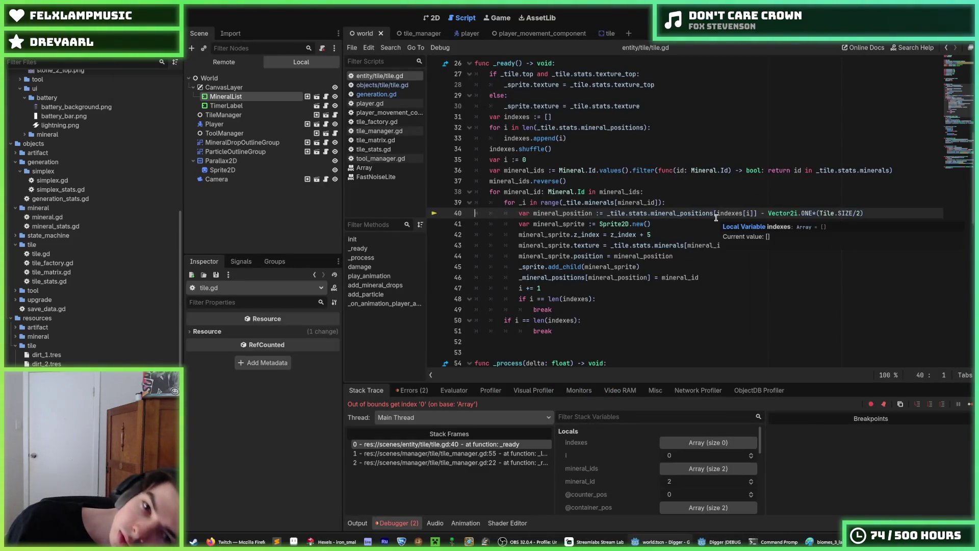
Move the 'if i == len(indexes): break' bounds check up above the inner mineral loop.
{"action": "left_click", "coordinate": [678, 212]}
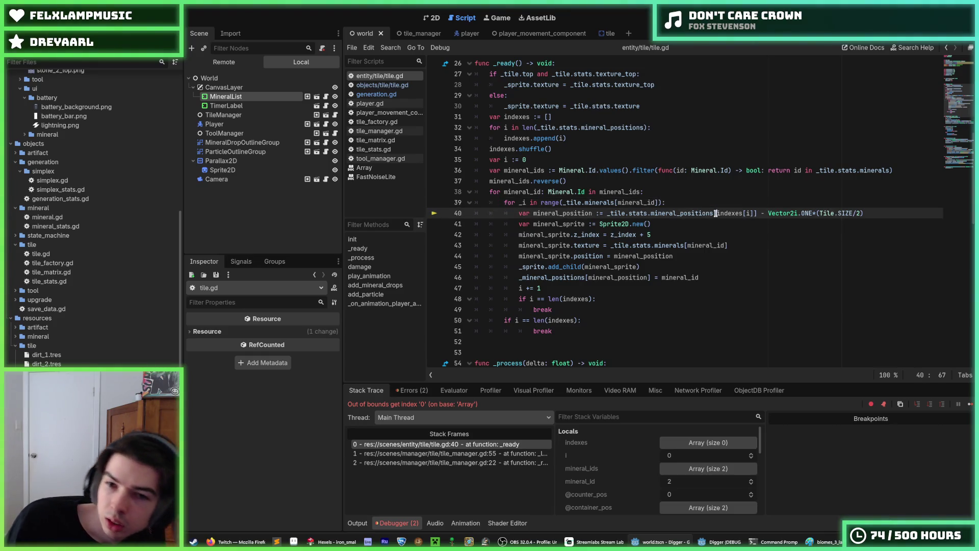
{"action": "left_click", "coordinate": [669, 231]}
{"action": "left_click", "coordinate": [682, 192]}
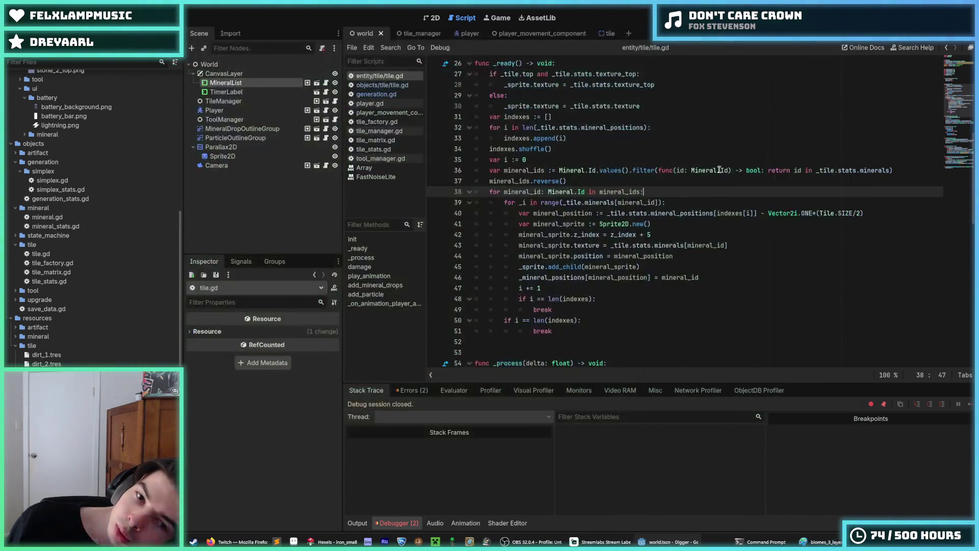
{"action": "left_click_drag", "start_coordinate": [552, 310], "coordinate": [550, 300]}
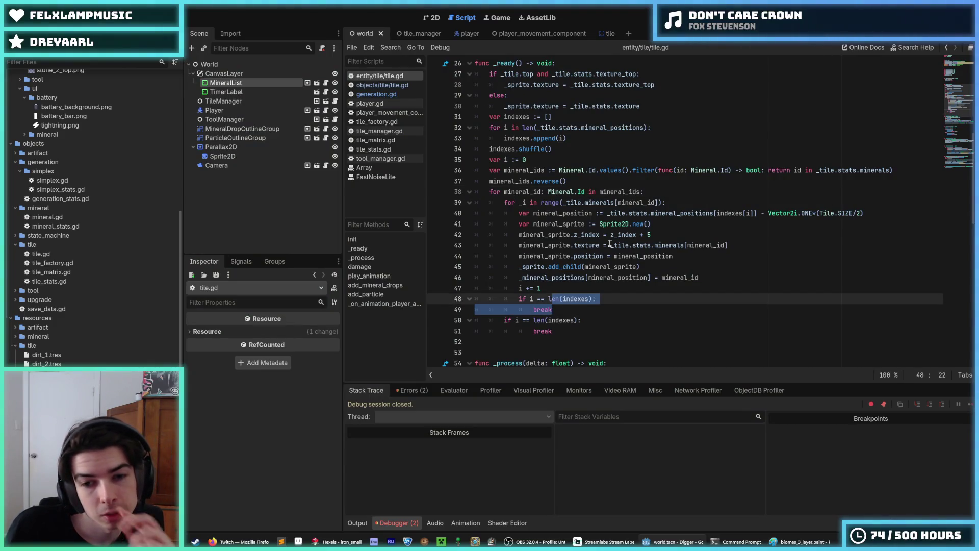
{"action": "key", "text": "alt+Up"}
{"action": "key", "text": "alt+Up"}
{"action": "key", "text": "alt+Up"}
{"action": "key", "text": "alt+Up"}
{"action": "key", "text": "alt+Up"}
{"action": "key", "text": "alt+Up"}
{"action": "key", "text": "alt+Up"}
{"action": "key", "text": "Down"}
{"action": "key", "text": "Down"}
{"action": "key", "text": "Down"}
{"action": "key", "text": "Down"}
{"action": "key", "text": "Down"}
{"action": "key", "text": "shift+Up"}
{"action": "key", "text": "alt+Up"}
{"action": "key", "text": "alt+Up"}
{"action": "key", "text": "alt+Up"}
{"action": "key", "text": "alt+Up"}
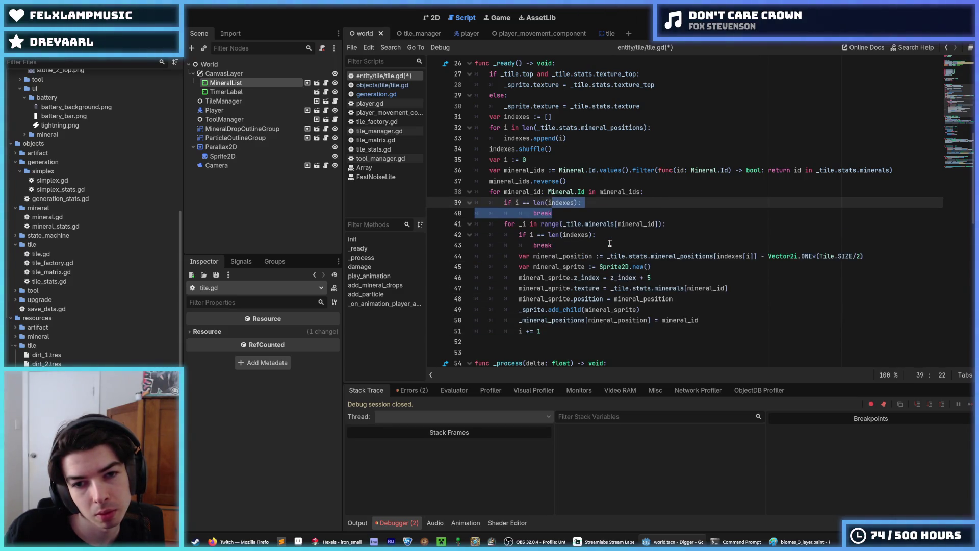
{"action": "key", "text": "Down"}
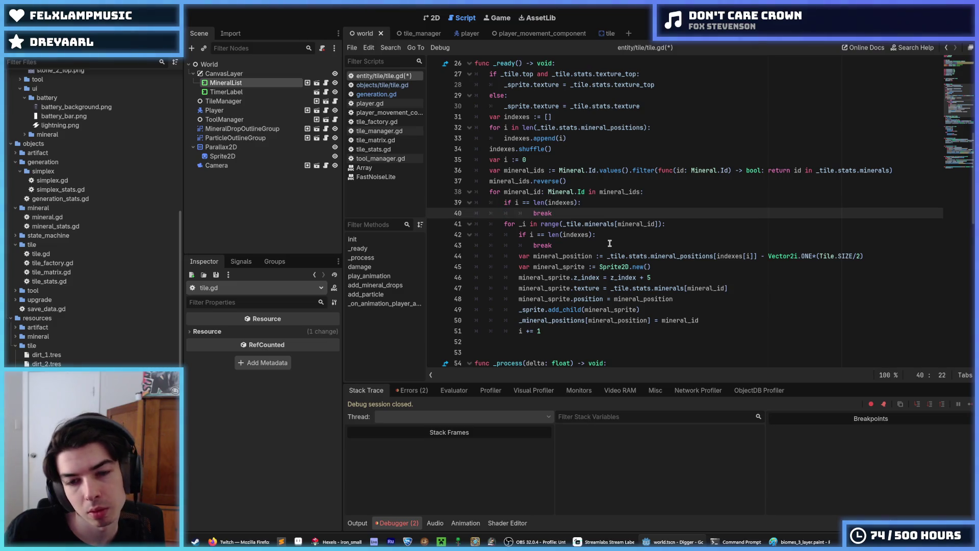
{"action": "key", "text": "Down"}
{"action": "key", "text": "Down"}
{"action": "key", "text": "Down"}
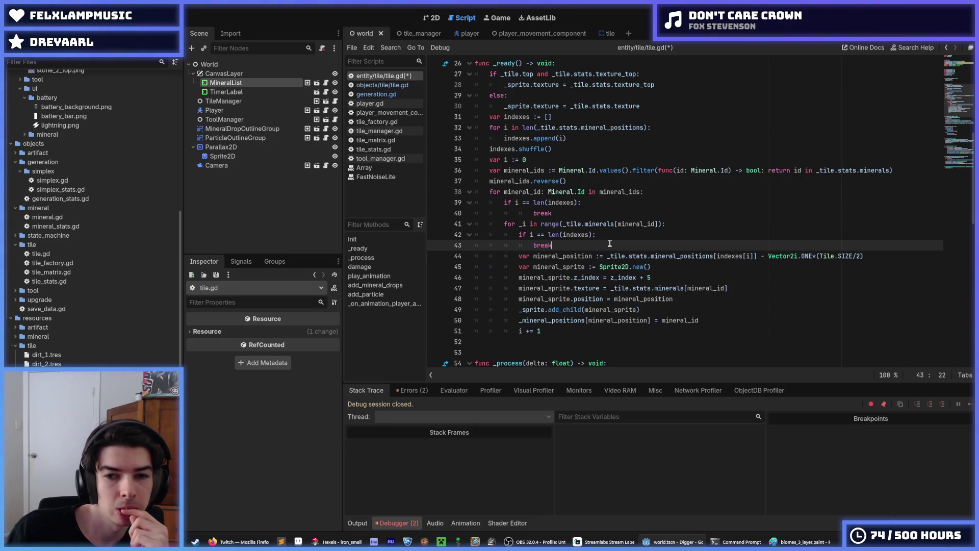
Save tile.gd and relaunch the game.
{"action": "left_click", "coordinate": [610, 235]}
{"action": "key", "text": "ctrl+s"}
{"action": "key", "text": "ctrl+s"}
{"action": "key", "text": "ctrl+s"}
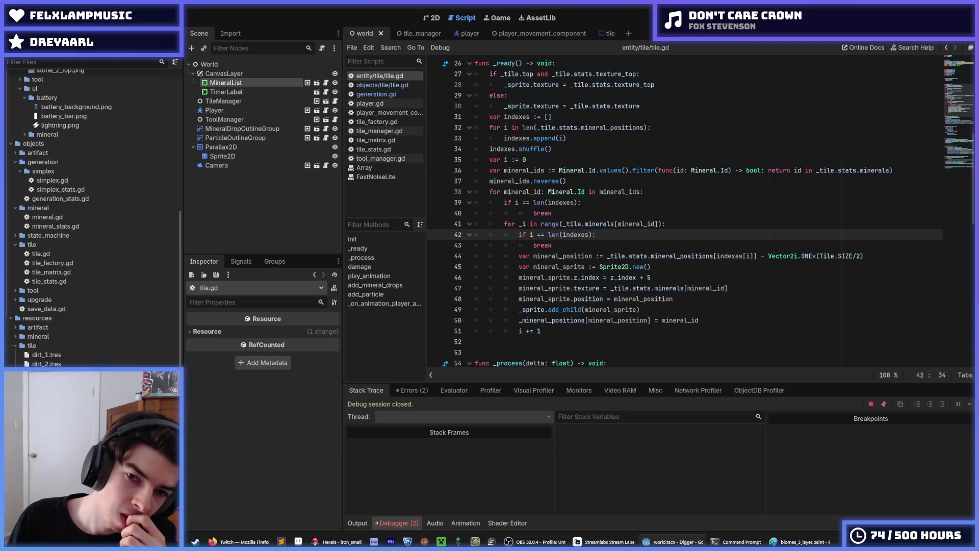
{"action": "key", "text": "F5"}
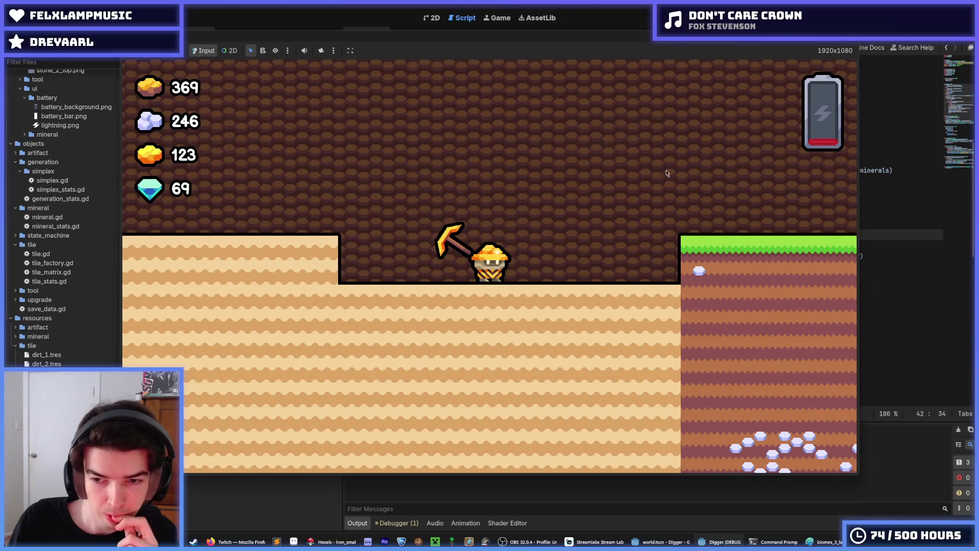
{"action": "scroll", "coordinate": [660, 179], "scroll_direction": "down", "scroll_amount": 3}
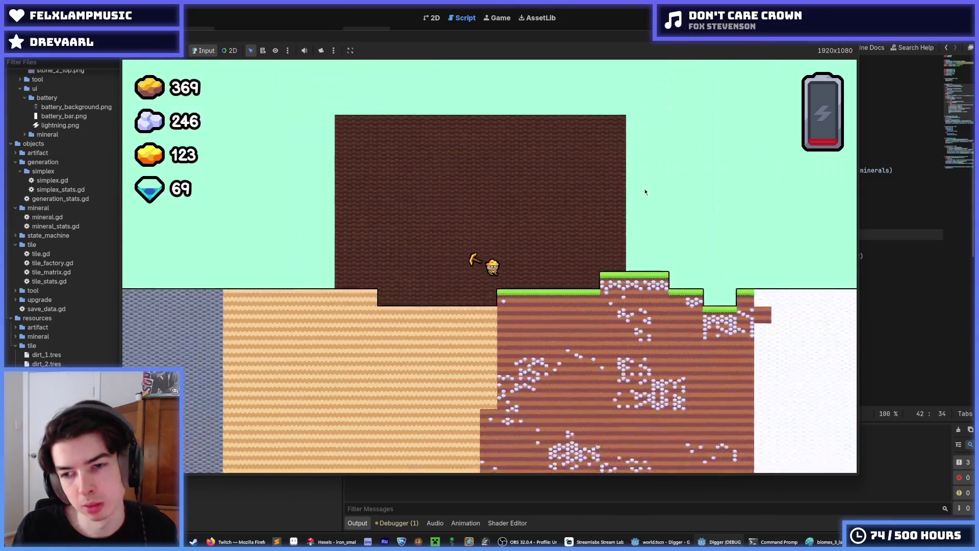
Dig the miner straight down through the minerals, then stop the running game.
{"action": "key", "text": "Down"}
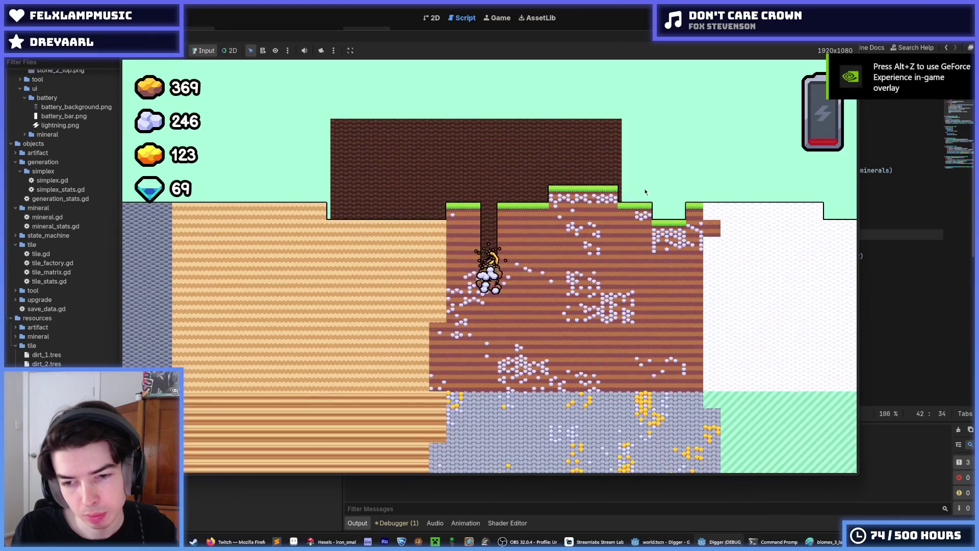
{"action": "key", "text": "Down"}
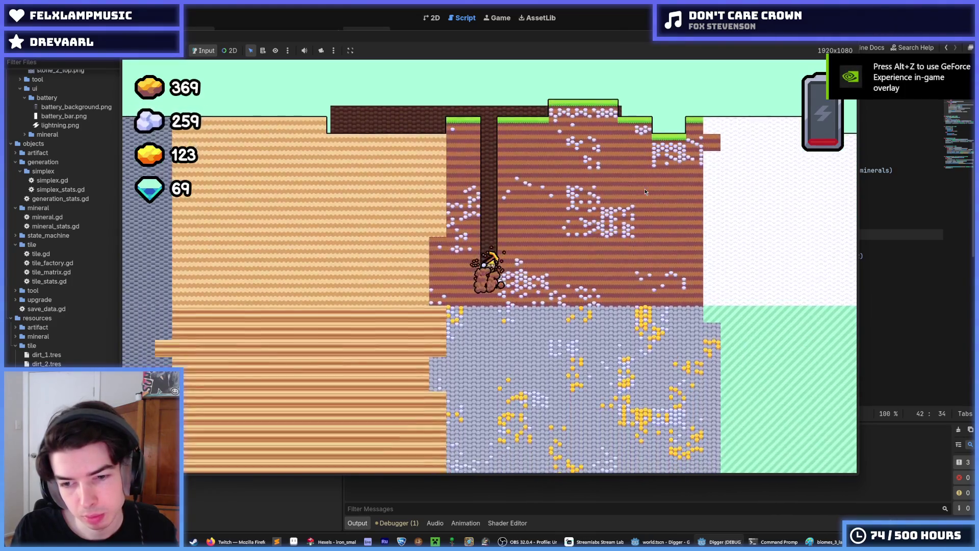
{"action": "scroll", "coordinate": [645, 192], "scroll_direction": "up", "scroll_amount": 3}
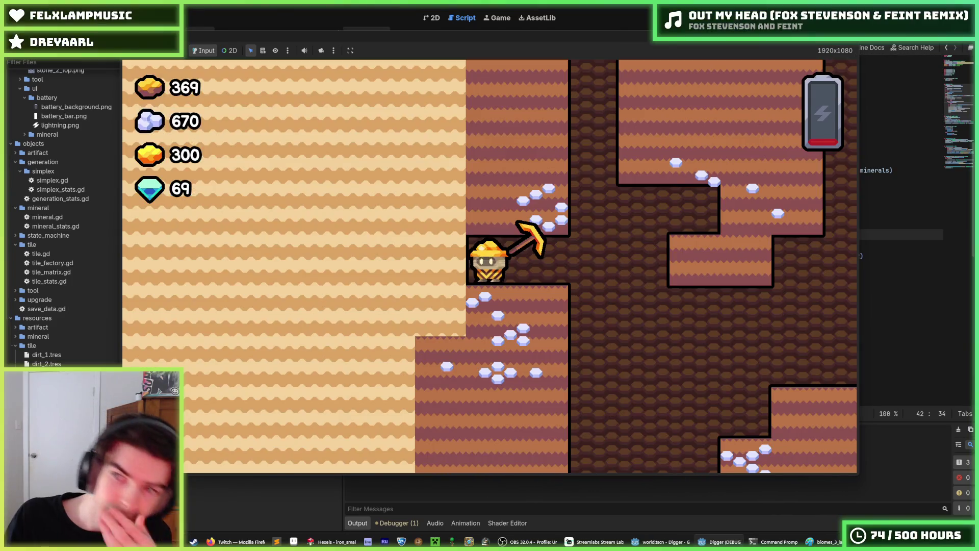
{"action": "key", "text": "F8"}
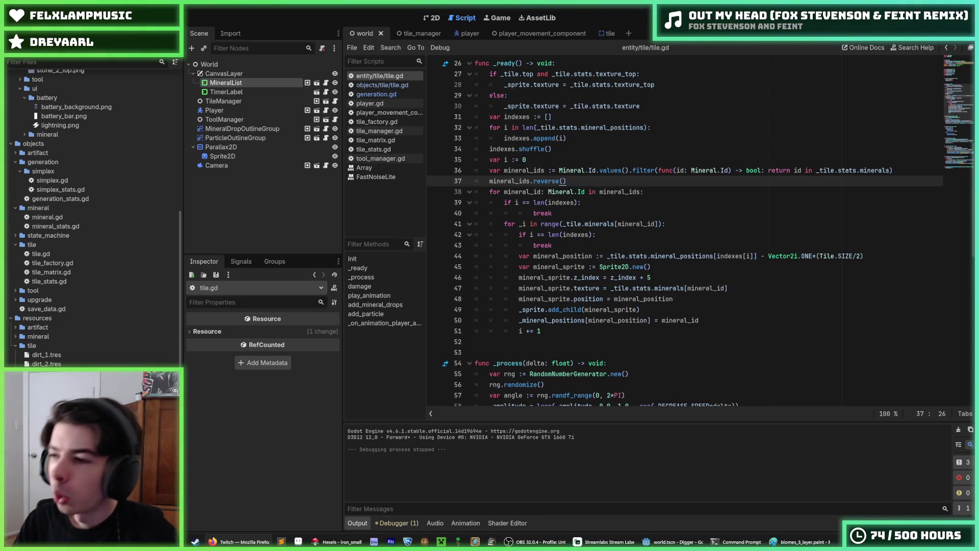
Search the documentation for 'reverse' methods from the filter and reverse calls, then dismiss it.
{"action": "left_click", "coordinate": [655, 191]}
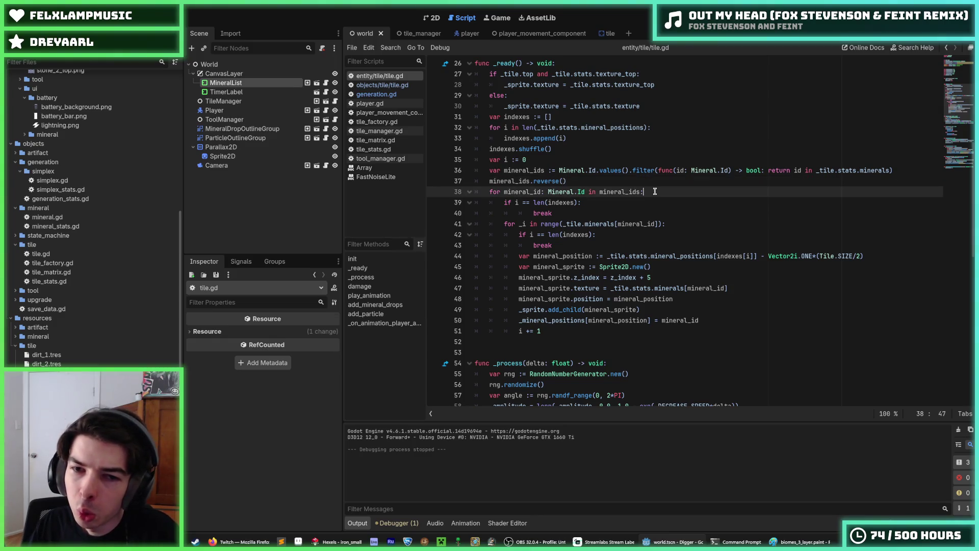
{"action": "left_click", "coordinate": [628, 171]}
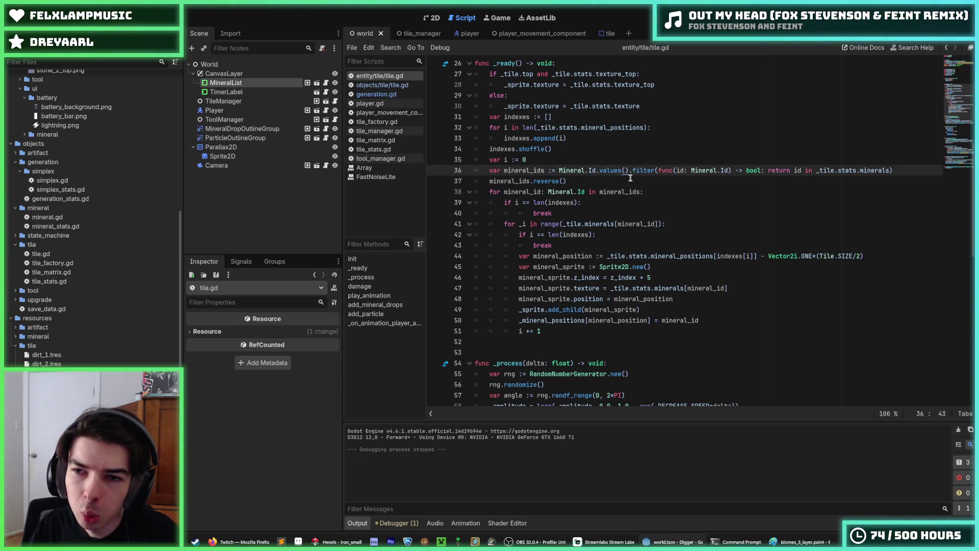
{"action": "left_click", "coordinate": [645, 177]}
{"action": "left_click", "coordinate": [910, 48]}
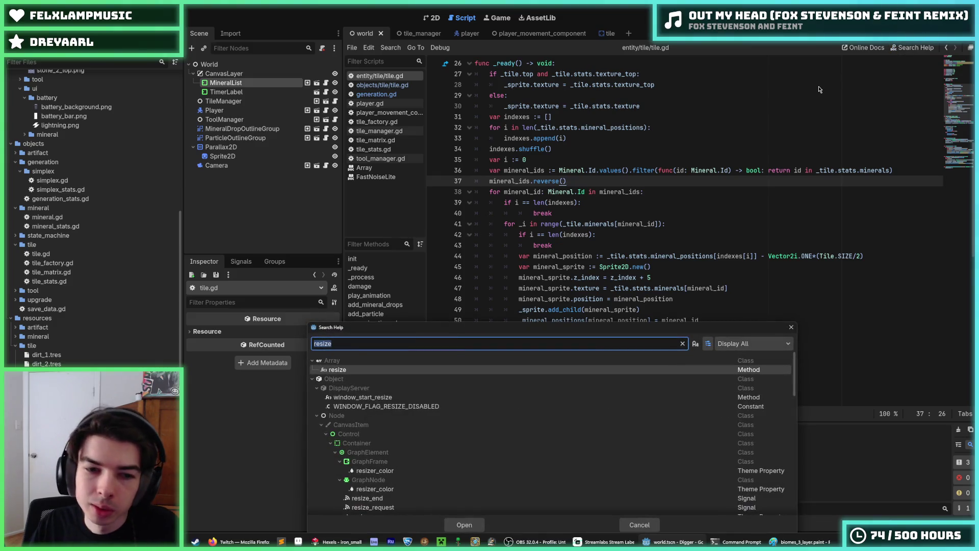
{"action": "type", "text": "reversed"}
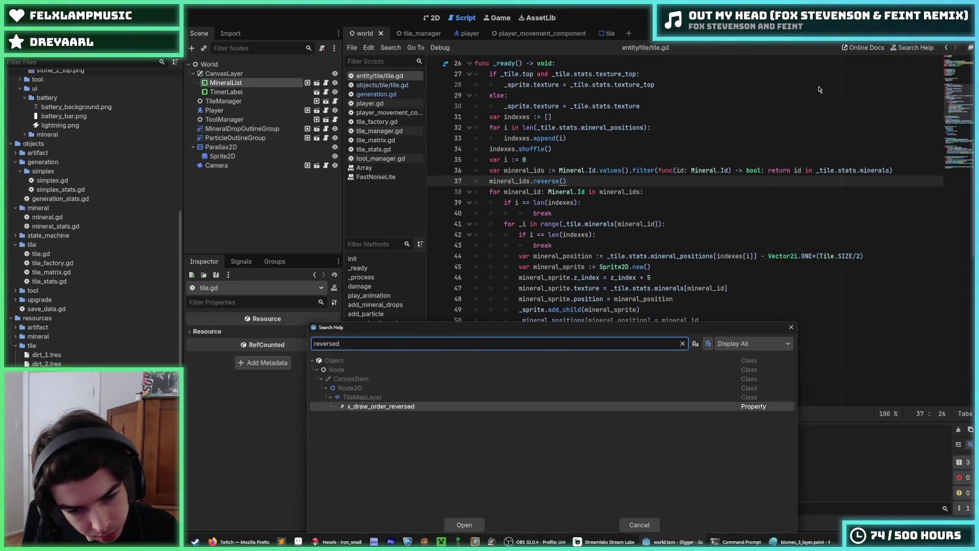
{"action": "key", "text": "BackSpace"}
{"action": "scroll", "coordinate": [443, 391], "scroll_direction": "down", "scroll_amount": 3}
{"action": "scroll", "coordinate": [442, 392], "scroll_direction": "down", "scroll_amount": 5}
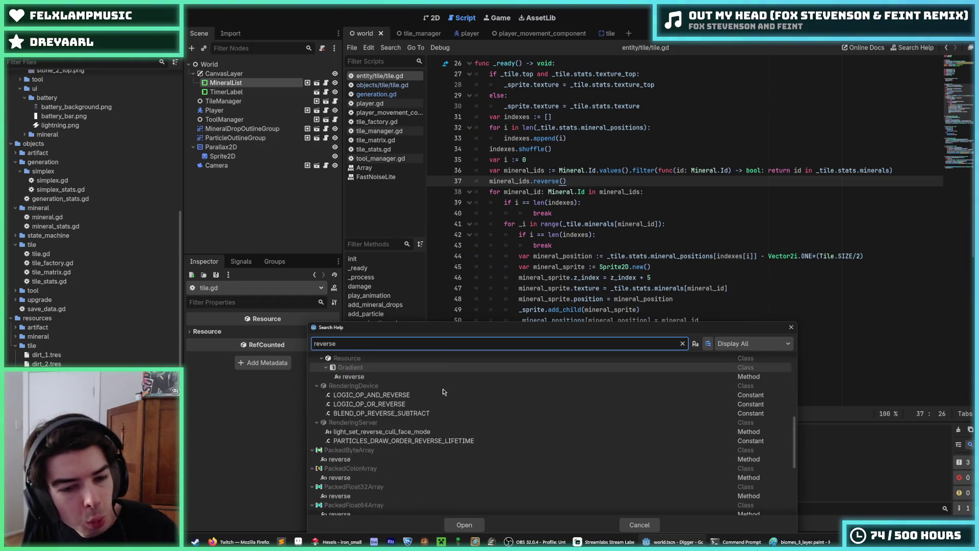
{"action": "scroll", "coordinate": [436, 389], "scroll_direction": "down", "scroll_amount": 4}
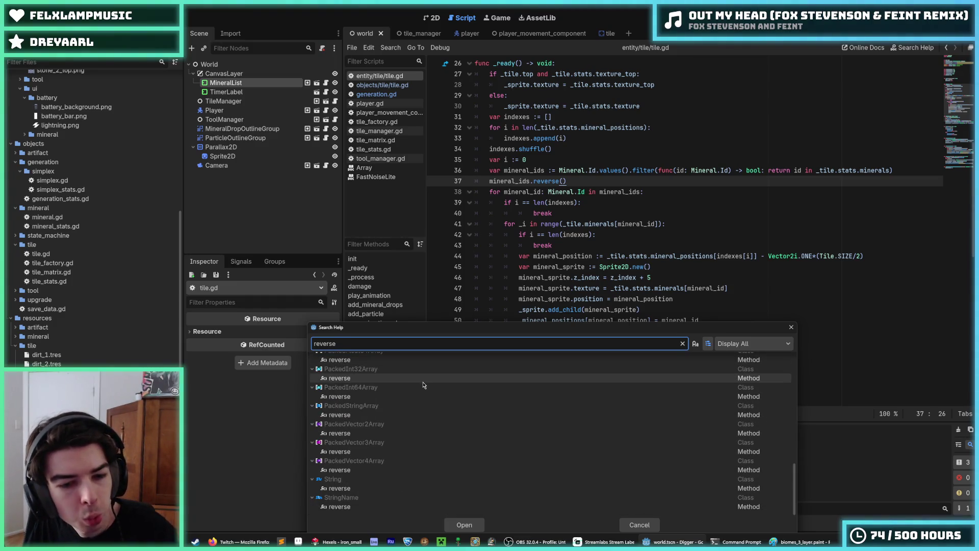
{"action": "key", "text": "Escape"}
Save tile.gd and the scene and relaunch the game.
{"action": "left_click", "coordinate": [676, 288]}
{"action": "key", "text": "ctrl+s"}
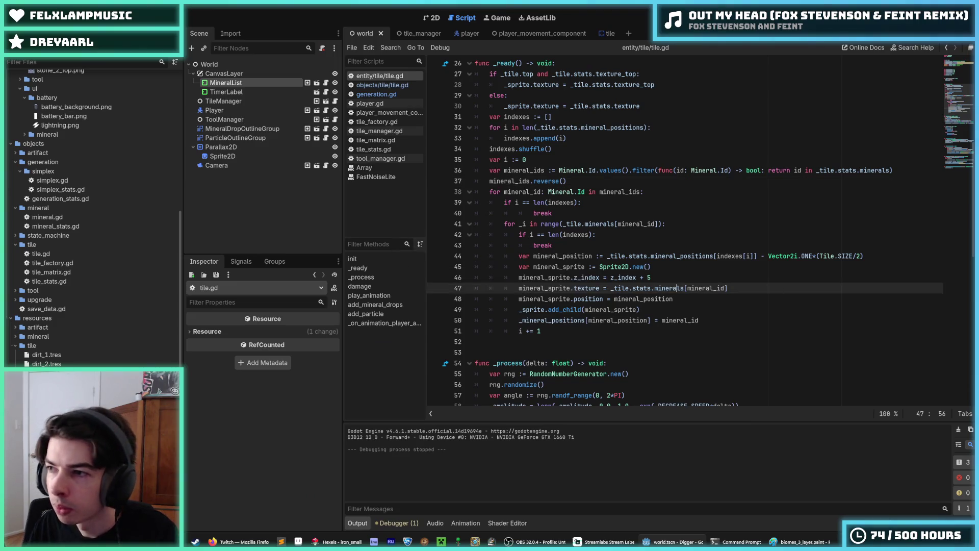
{"action": "left_click", "coordinate": [728, 137]}
{"action": "key", "text": "ctrl+s"}
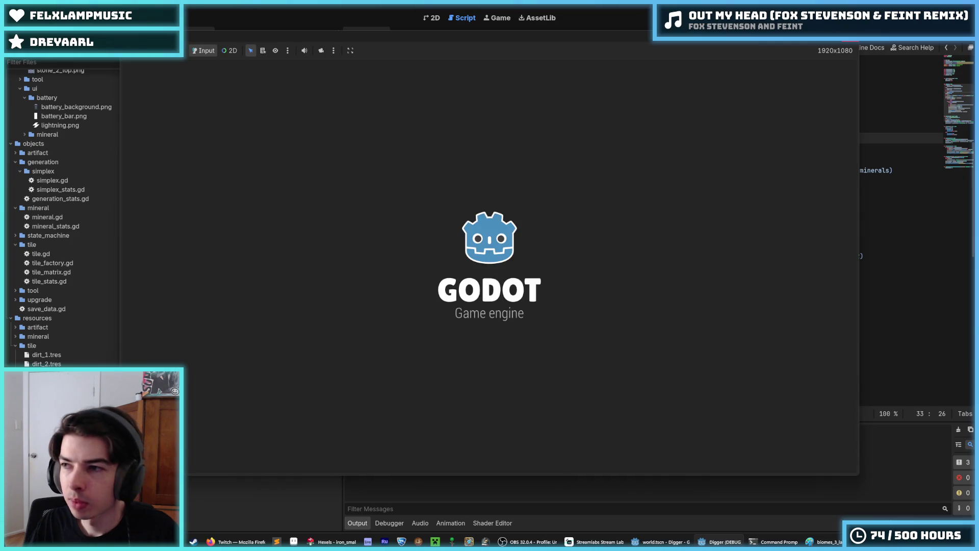
Dig a staircase tunnel down and right, then a shaft and side tunnel leftward through the dirt.
{"action": "key", "text": "Right"}
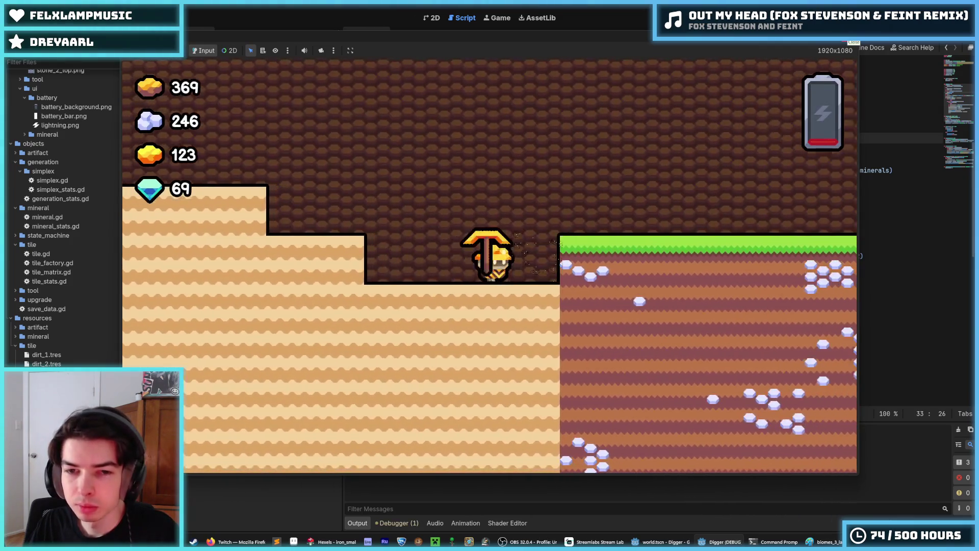
{"action": "key", "text": "Down"}
{"action": "key", "text": "Right"}
{"action": "key", "text": "Down"}
{"action": "key", "text": "Right"}
{"action": "key", "text": "Down"}
{"action": "key", "text": "Down"}
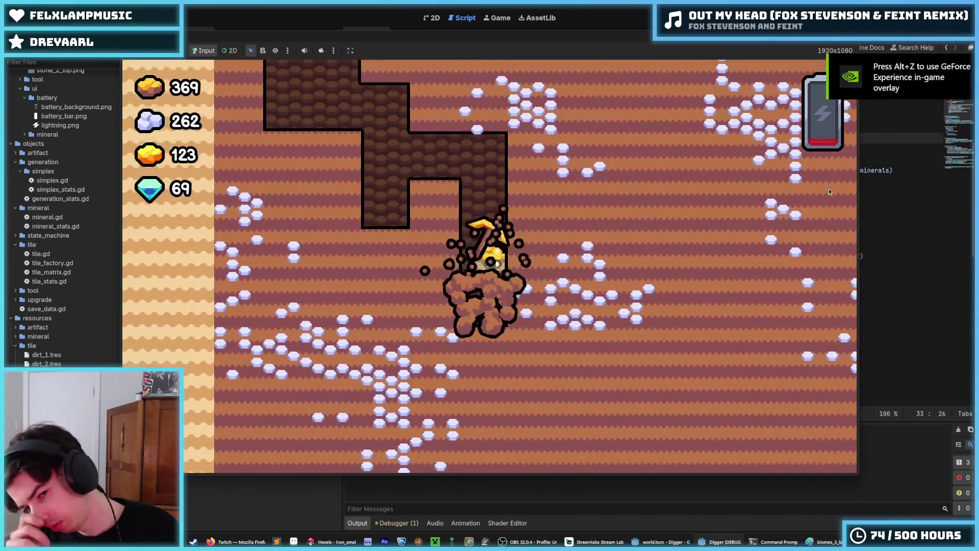
{"action": "key", "text": "Up"}
{"action": "key", "text": "Left"}
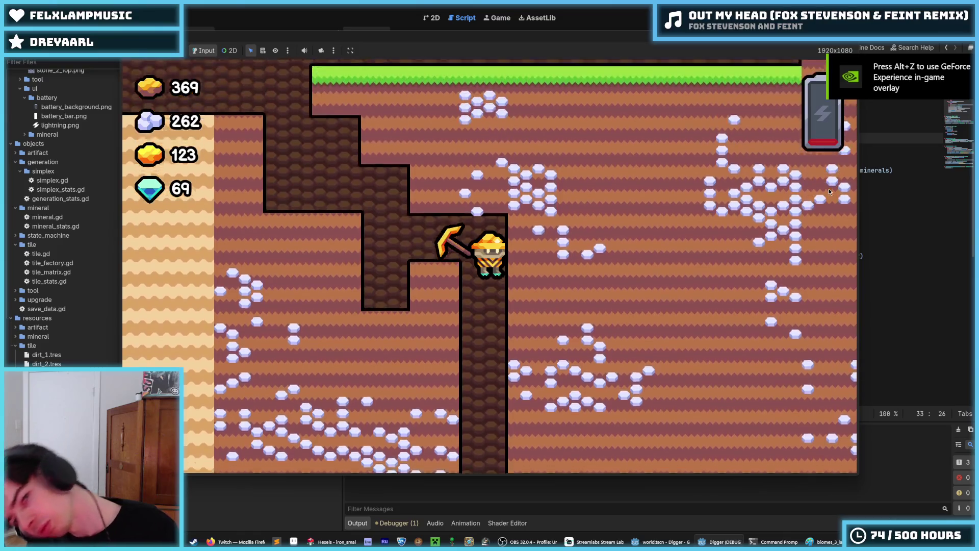
{"action": "key", "text": "Left"}
{"action": "key", "text": "Left"}
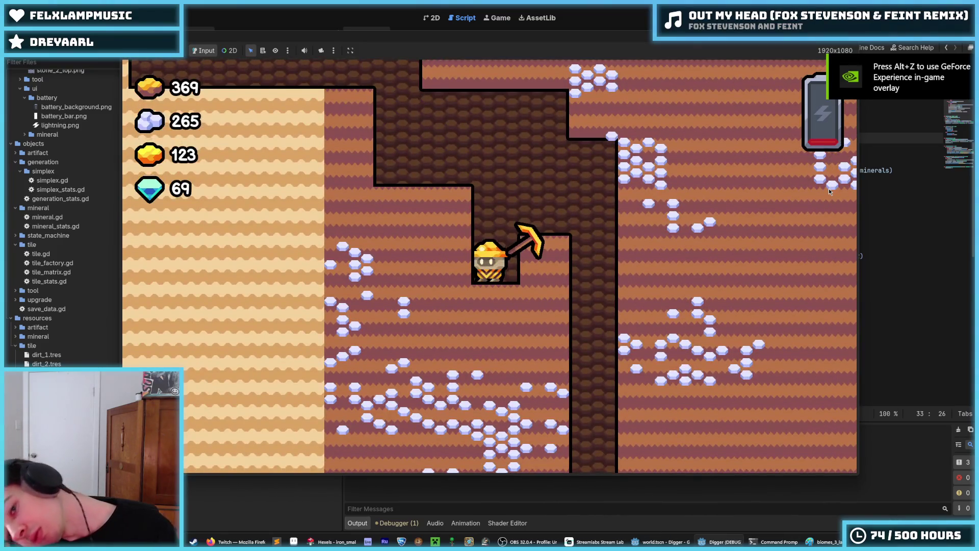
{"action": "key", "text": "Up"}
{"action": "key", "text": "Left"}
{"action": "key", "text": "Down"}
Dig down into the grey stone layer carving a chamber, stop the game, and switch to the gem tile in Hexels.
{"action": "key", "text": "Right"}
{"action": "key", "text": "Left"}
{"action": "key", "text": "Up"}
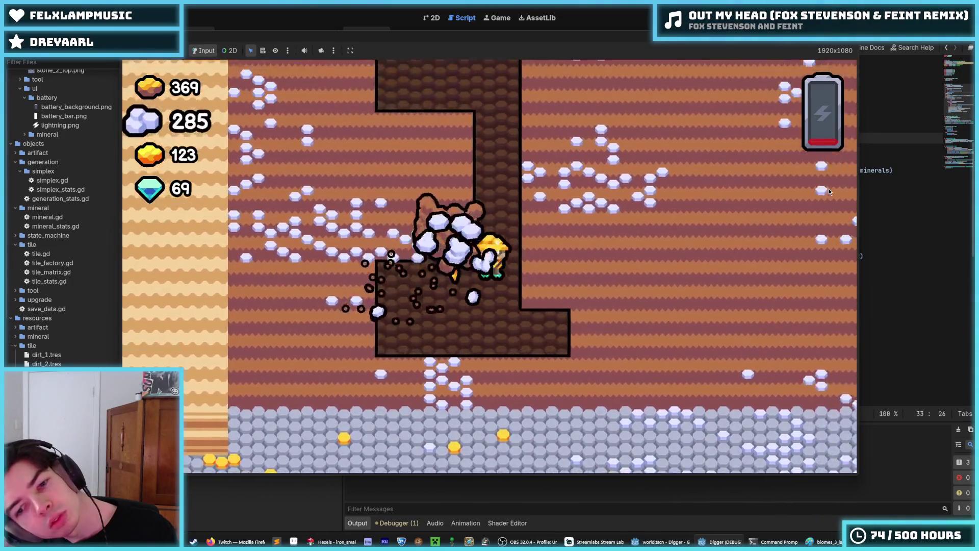
{"action": "key", "text": "Left"}
{"action": "key", "text": "Down"}
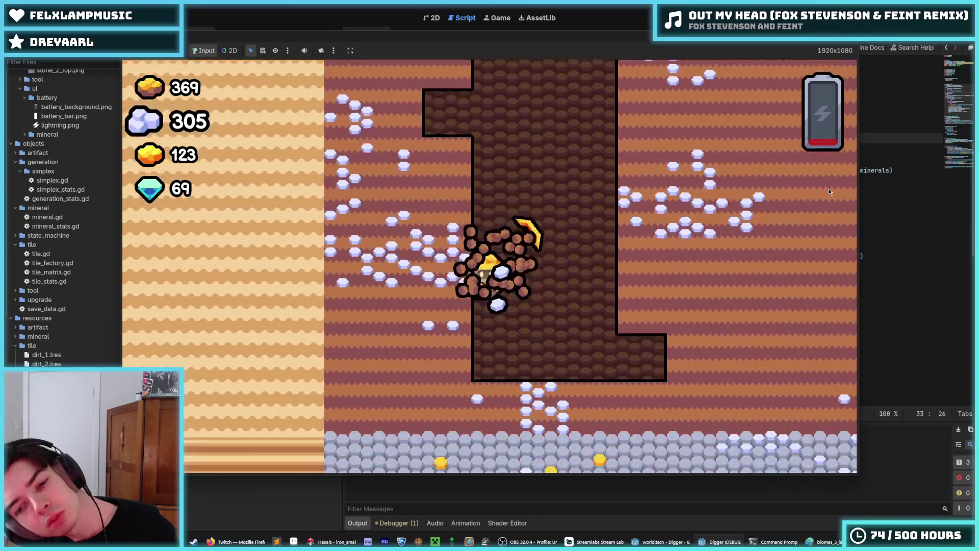
{"action": "key", "text": "Left"}
{"action": "key", "text": "Down"}
{"action": "key", "text": "Right"}
{"action": "key", "text": "Right"}
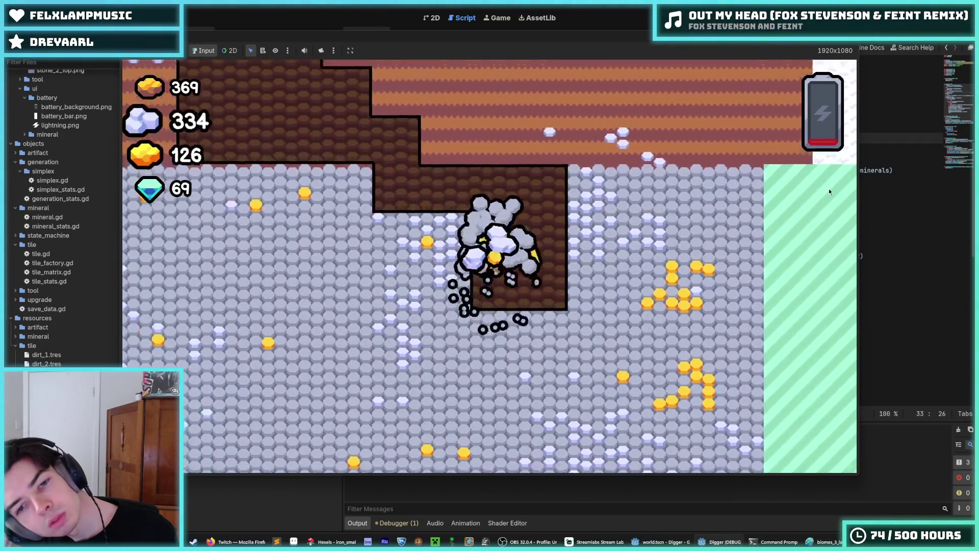
{"action": "key", "text": "Down"}
{"action": "key", "text": "Left"}
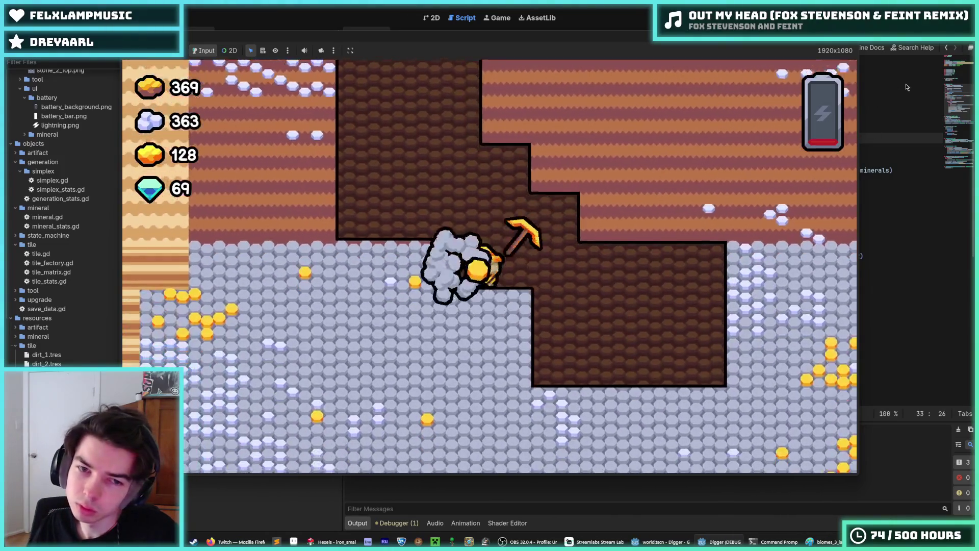
{"action": "key", "text": "F8"}
{"action": "left_click", "coordinate": [337, 542]}
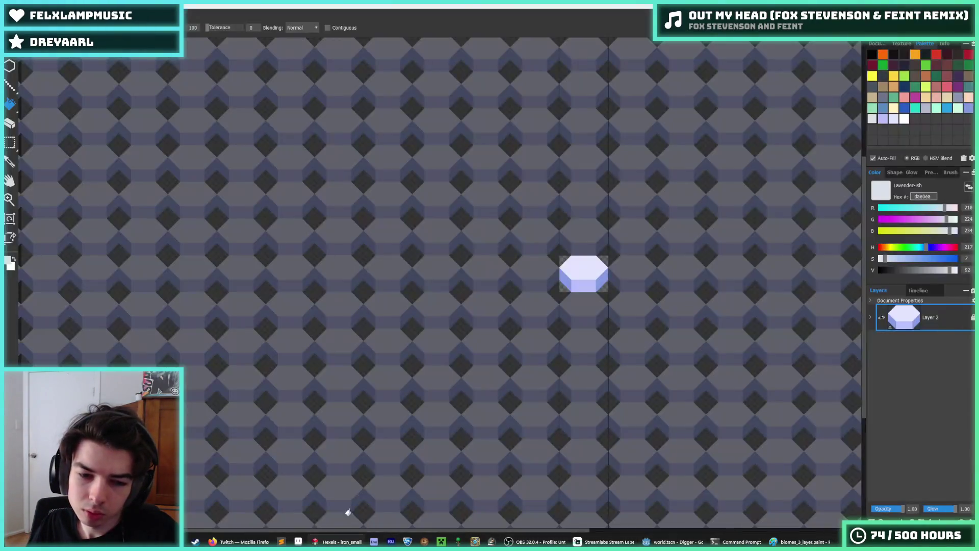
Save the gem tile as iron_2 and raise its canvas height to 4 hexels.
{"action": "key", "text": "ctrl+s"}
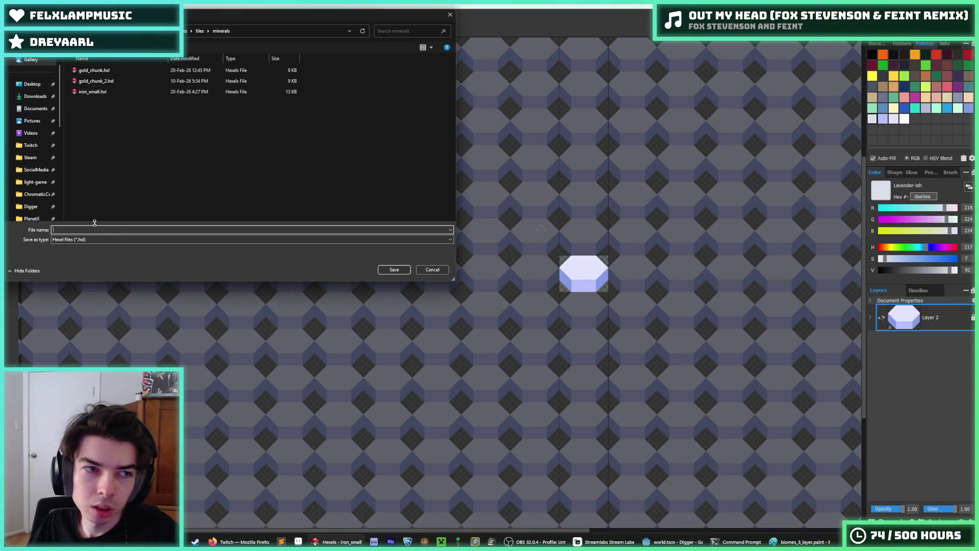
{"action": "type", "text": "ron"}
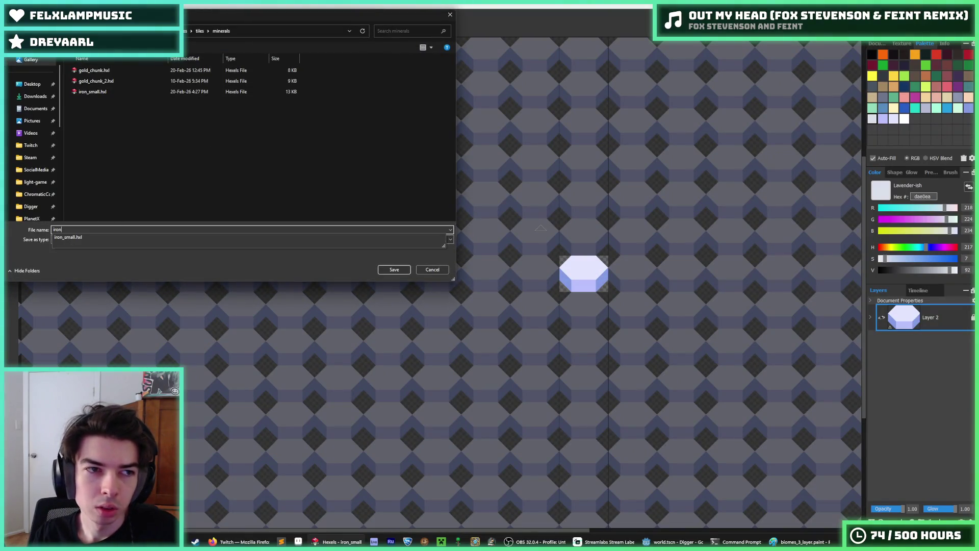
{"action": "type", "text": "_2"}
{"action": "key", "text": "Return"}
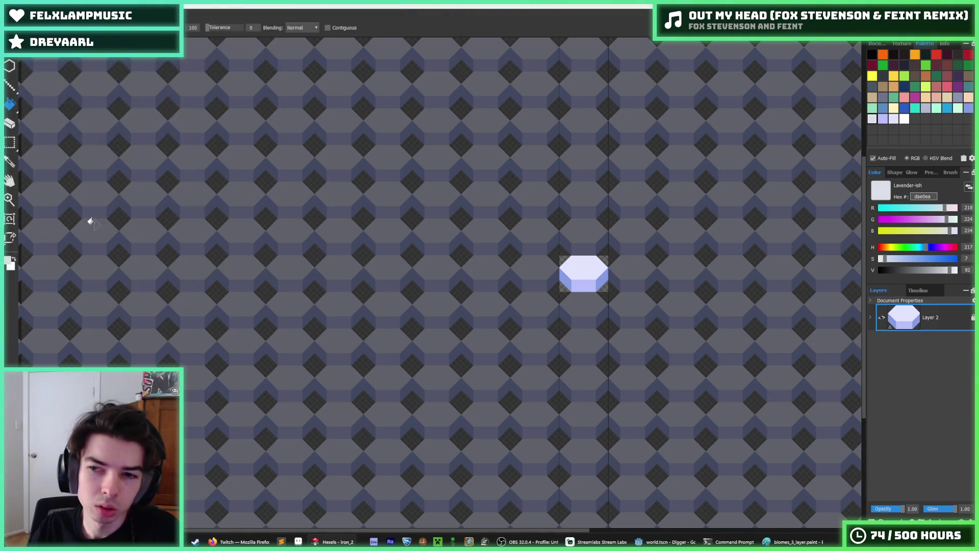
{"action": "scroll", "coordinate": [643, 229], "scroll_direction": "up", "scroll_amount": 2}
{"action": "left_click", "coordinate": [880, 46]}
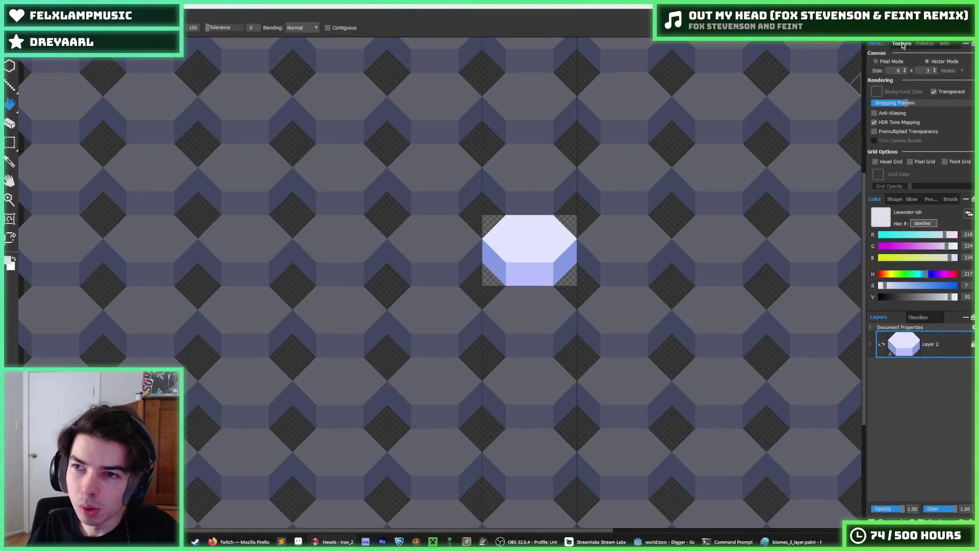
{"action": "left_click", "coordinate": [934, 69]}
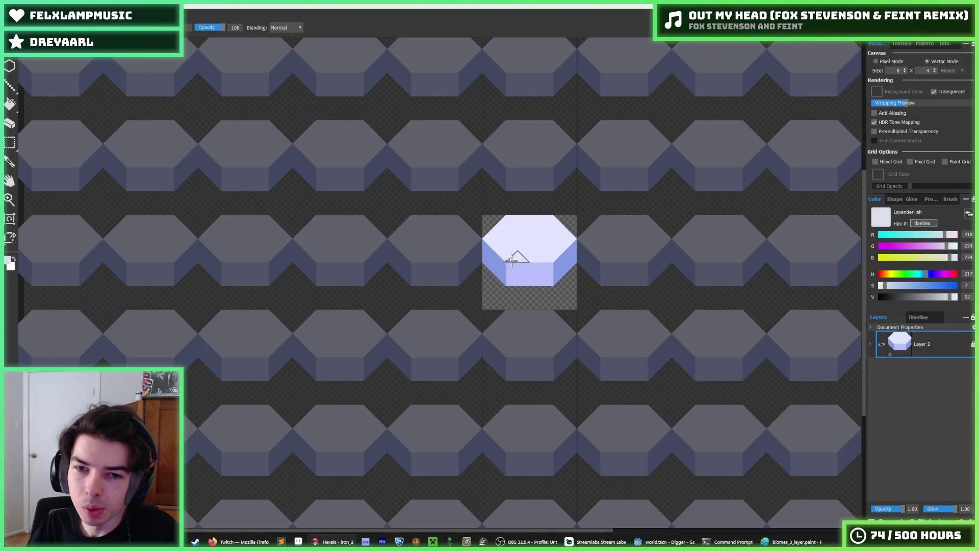
Move the light hexagon down a row and fill the empty band light lavender.
{"action": "left_click_drag", "start_coordinate": [528, 252], "coordinate": [568, 277]}
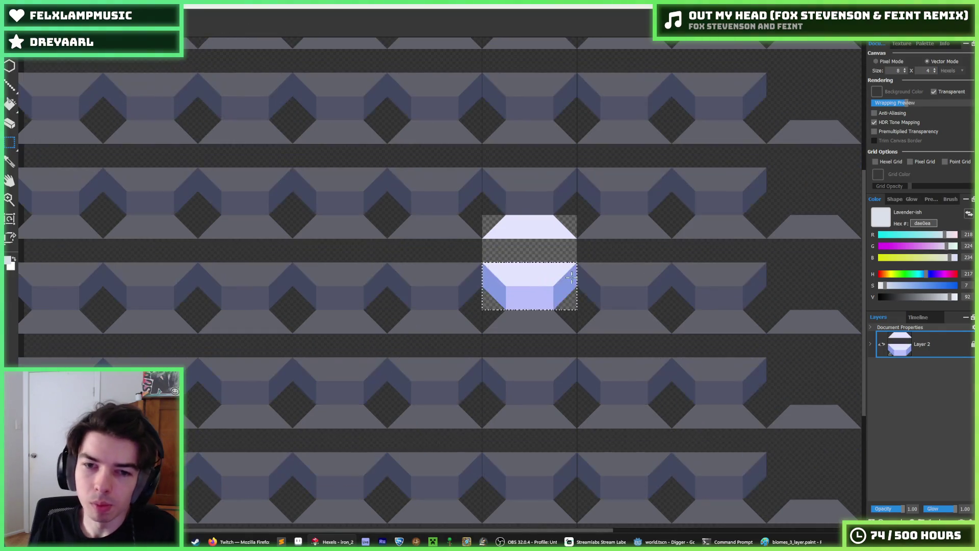
{"action": "key", "text": "f"}
{"action": "left_click", "coordinate": [501, 270], "text": "alt"}
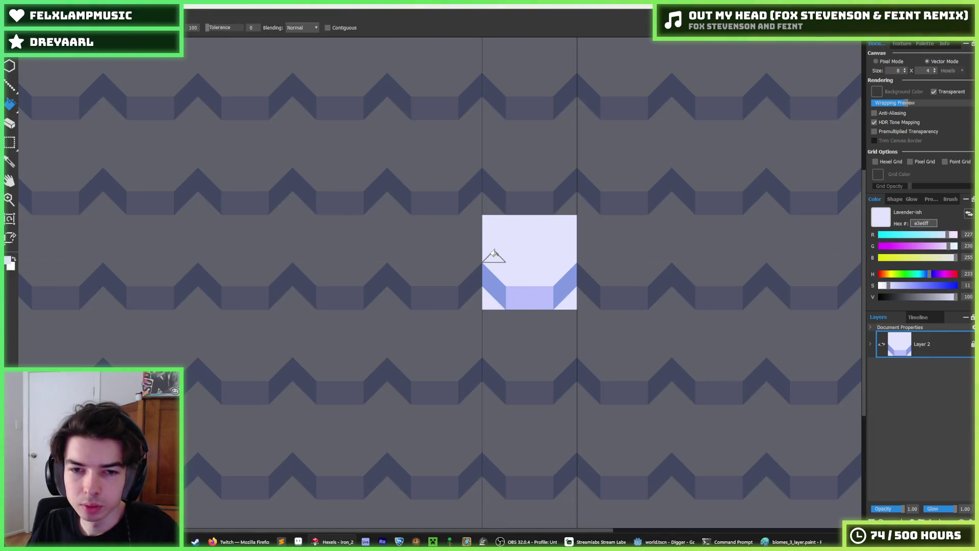
{"action": "left_click", "coordinate": [522, 249]}
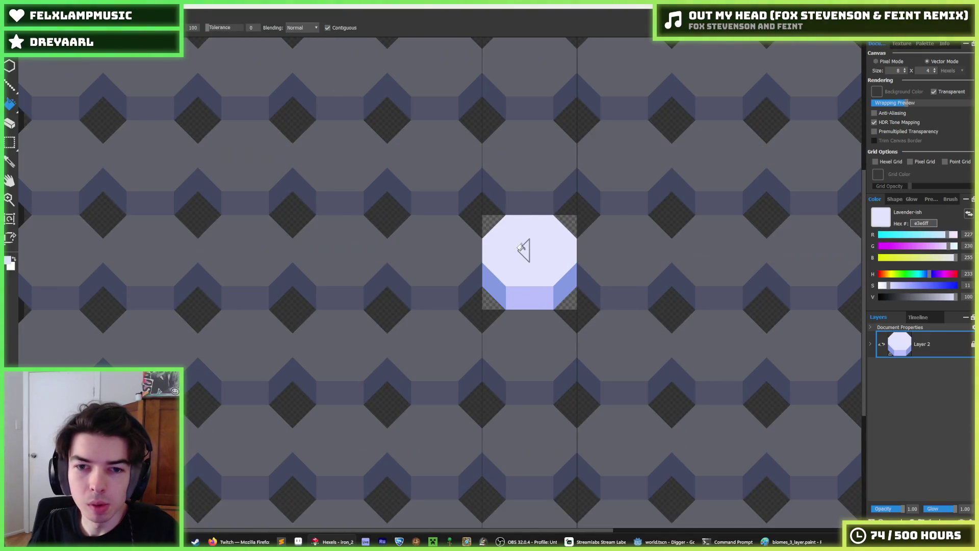
Export the tile over iron_1.png and return to the Godot script editor.
{"action": "key", "text": "ctrl+e"}
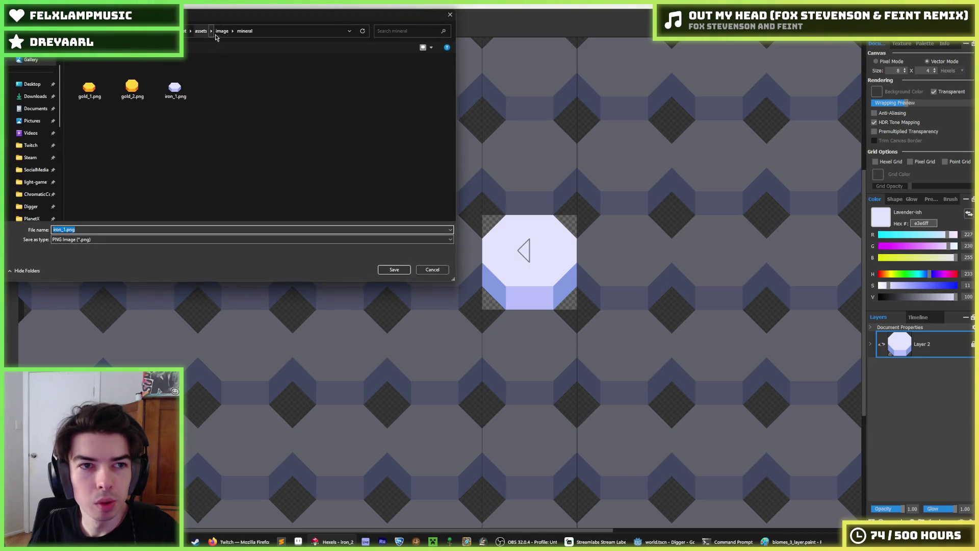
{"action": "left_click", "coordinate": [176, 89]}
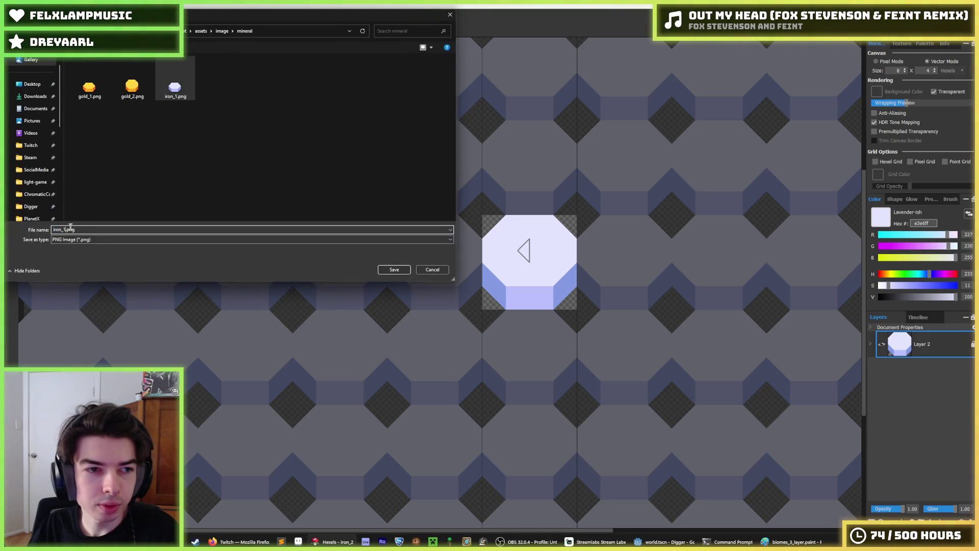
{"action": "type", "text": "2"}
{"action": "key", "text": "Return"}
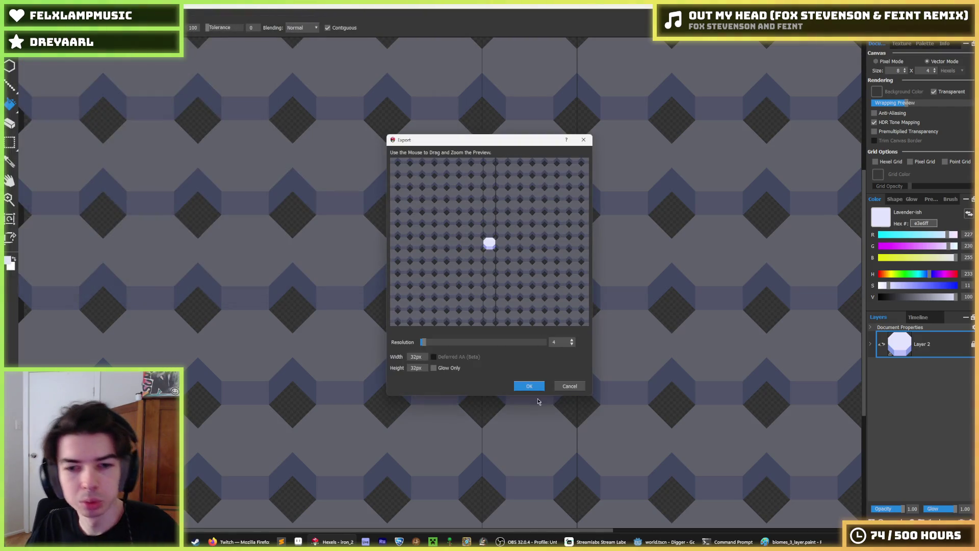
{"action": "left_click", "coordinate": [527, 387]}
{"action": "left_click", "coordinate": [664, 542]}
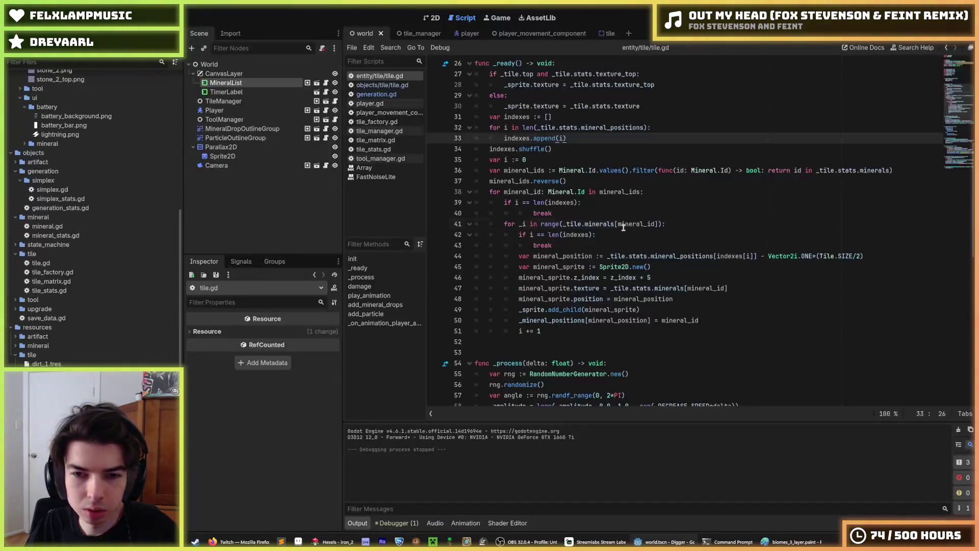
{"action": "key", "text": "F5"}
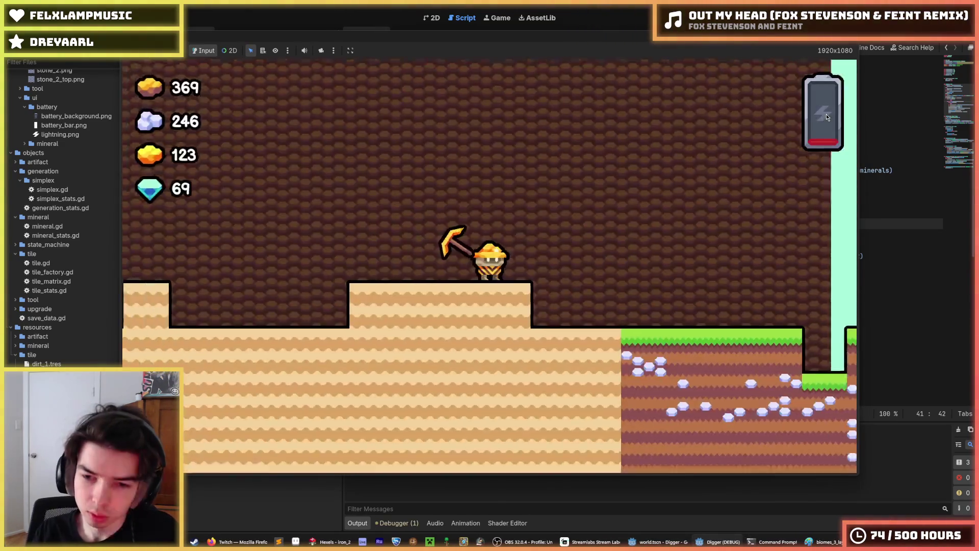
{"action": "key", "text": "Down"}
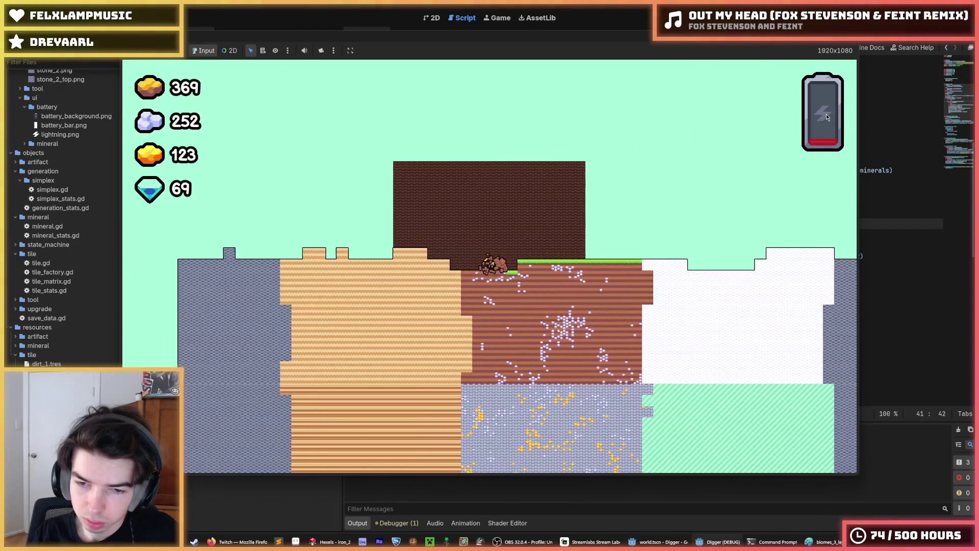
{"action": "key", "text": "F8"}
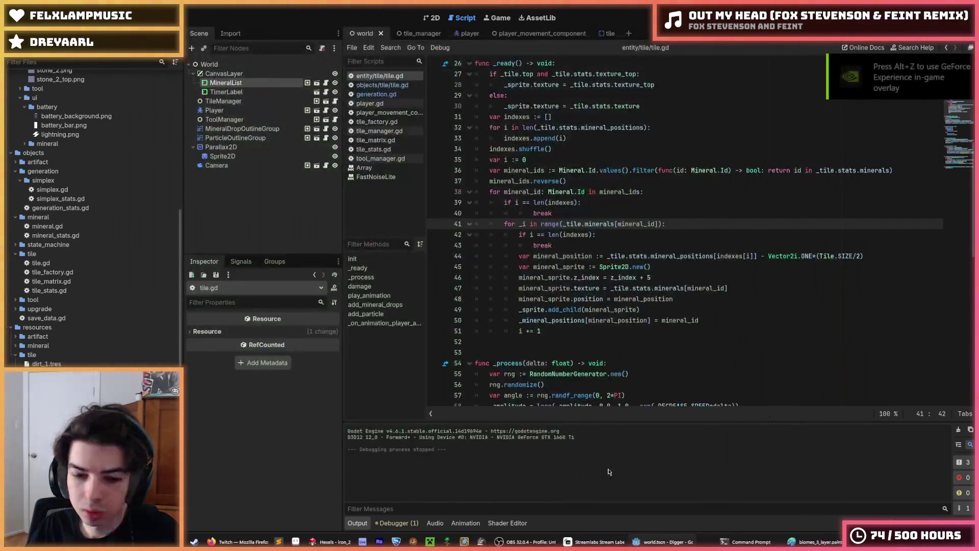
{"action": "left_click", "coordinate": [789, 542]}
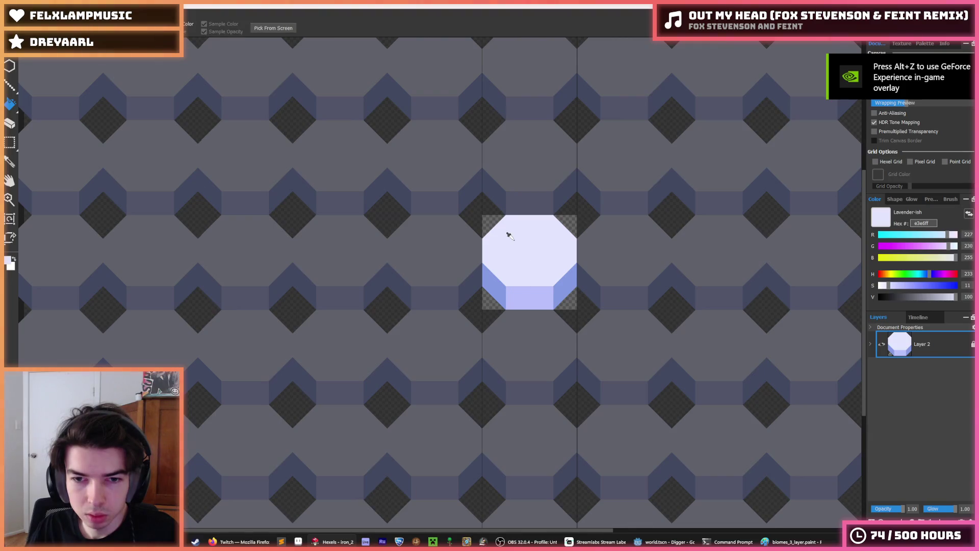
{"action": "scroll", "coordinate": [508, 236], "scroll_direction": "down", "scroll_amount": 1}
Widen the gem canvas to 10 hexels in the document settings.
{"action": "left_click", "coordinate": [925, 43]}
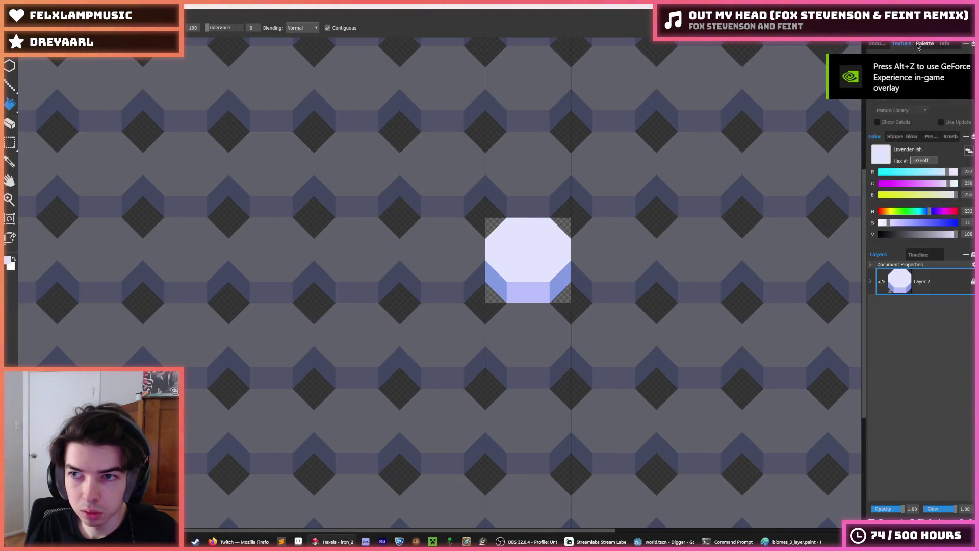
{"action": "left_click", "coordinate": [877, 44]}
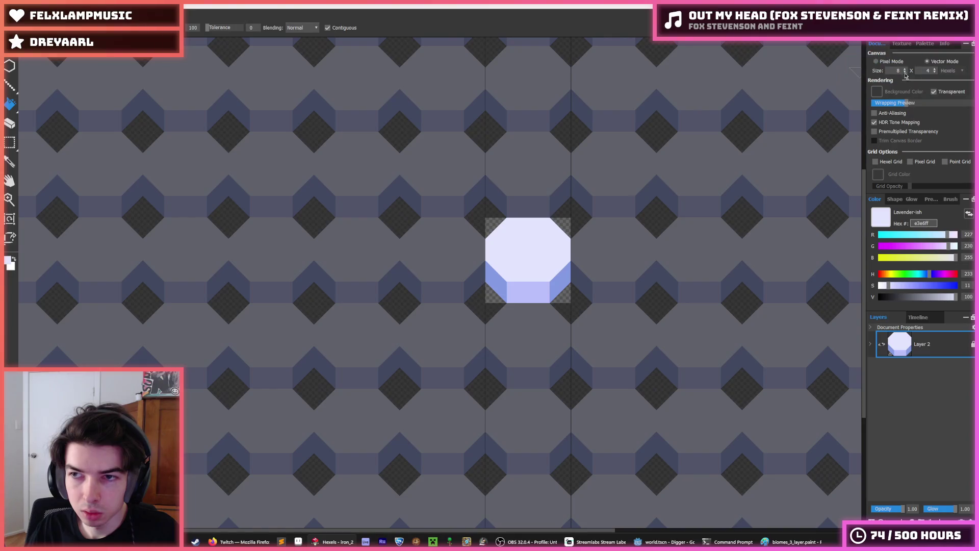
{"action": "left_click", "coordinate": [907, 69]}
{"action": "left_click", "coordinate": [906, 69]}
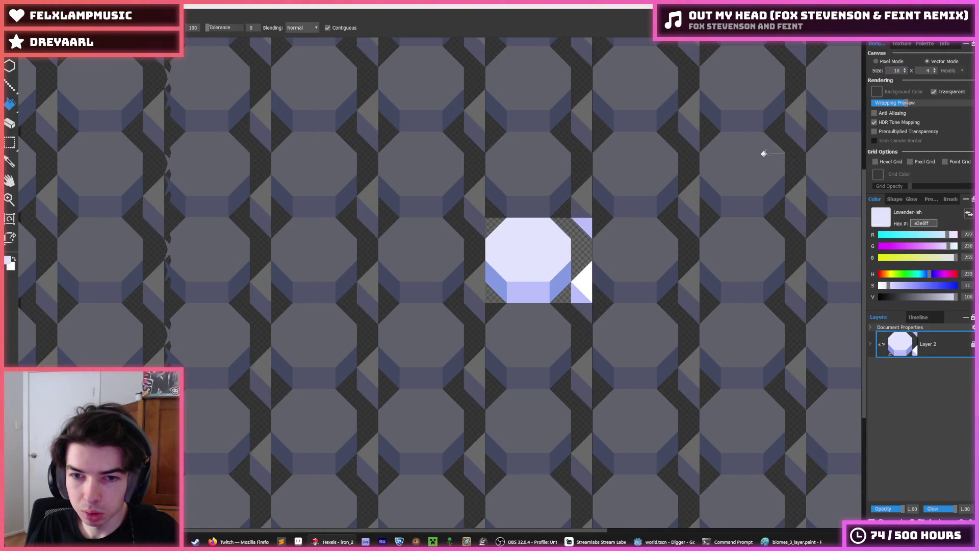
Paint the empty triangles and middle band lavender and the lower triangle row darker blue.
{"action": "key", "text": "b"}
{"action": "scroll", "coordinate": [546, 247], "scroll_direction": "up", "scroll_amount": 2}
{"action": "left_click_drag", "start_coordinate": [594, 245], "coordinate": [519, 278]}
{"action": "mouse_move", "coordinate": [408, 232]}
{"action": "left_mouse_down"}
{"action": "mouse_move", "coordinate": [444, 268]}
{"action": "mouse_move", "coordinate": [475, 271]}
{"action": "mouse_move", "coordinate": [465, 271]}
{"action": "mouse_move", "coordinate": [586, 242]}
{"action": "left_mouse_up"}
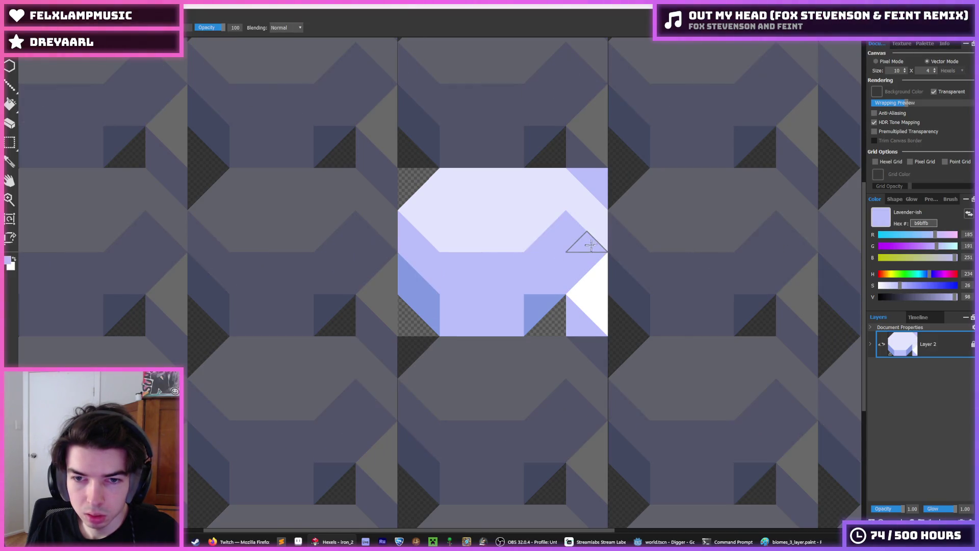
{"action": "left_click", "coordinate": [582, 210], "text": "alt"}
{"action": "left_click", "coordinate": [436, 295], "text": "alt"}
{"action": "mouse_move", "coordinate": [437, 295]}
{"action": "left_mouse_down"}
{"action": "mouse_move", "coordinate": [482, 314]}
{"action": "mouse_move", "coordinate": [586, 298]}
{"action": "mouse_move", "coordinate": [589, 320]}
{"action": "mouse_move", "coordinate": [490, 311]}
{"action": "mouse_move", "coordinate": [403, 278]}
{"action": "mouse_move", "coordinate": [403, 239]}
{"action": "left_mouse_up"}
Erase the stray and bottom-edge triangles and clean up the hexagon's right edge.
{"action": "key", "text": "e"}
{"action": "left_click", "coordinate": [594, 322]}
{"action": "key", "text": "b"}
{"action": "key", "text": "e"}
{"action": "key", "text": "b"}
{"action": "key", "text": "e"}
{"action": "left_click_drag", "start_coordinate": [490, 314], "coordinate": [597, 276]}
{"action": "key", "text": "b"}
{"action": "left_click", "coordinate": [603, 241]}
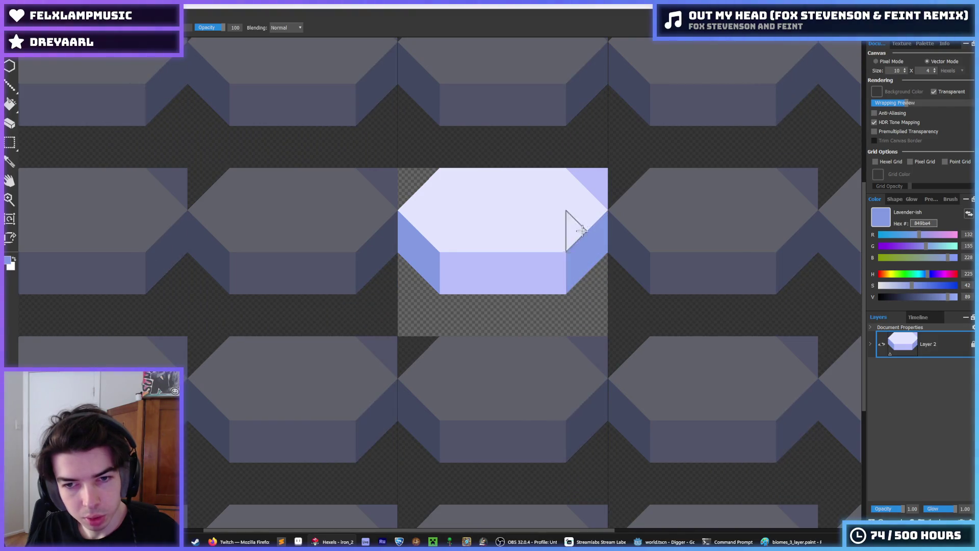
{"action": "left_click", "coordinate": [595, 175]}
{"action": "scroll", "coordinate": [517, 230], "scroll_direction": "down", "scroll_amount": 3}
{"action": "key", "text": "b"}
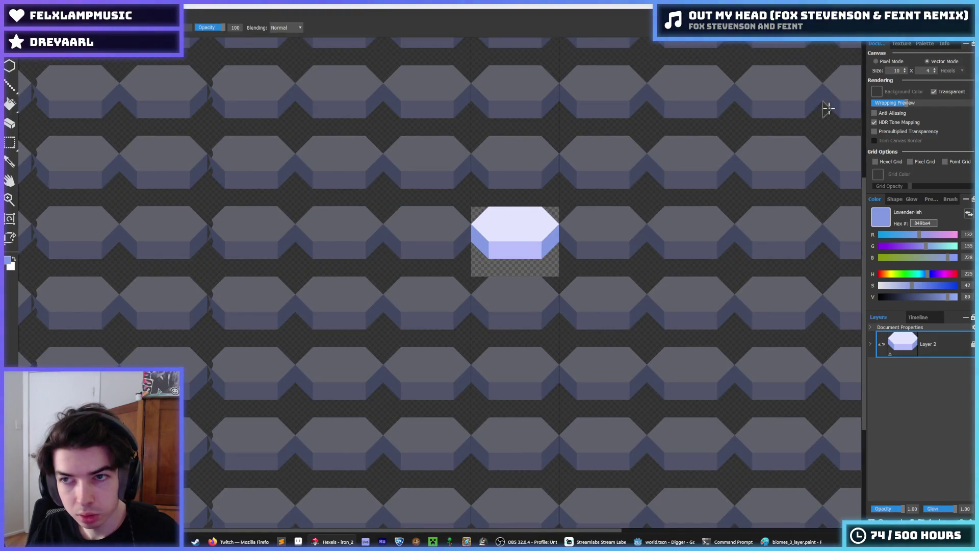
Reduce the canvas height to 3 and start saving the sprite under a new name.
{"action": "left_click", "coordinate": [903, 45]}
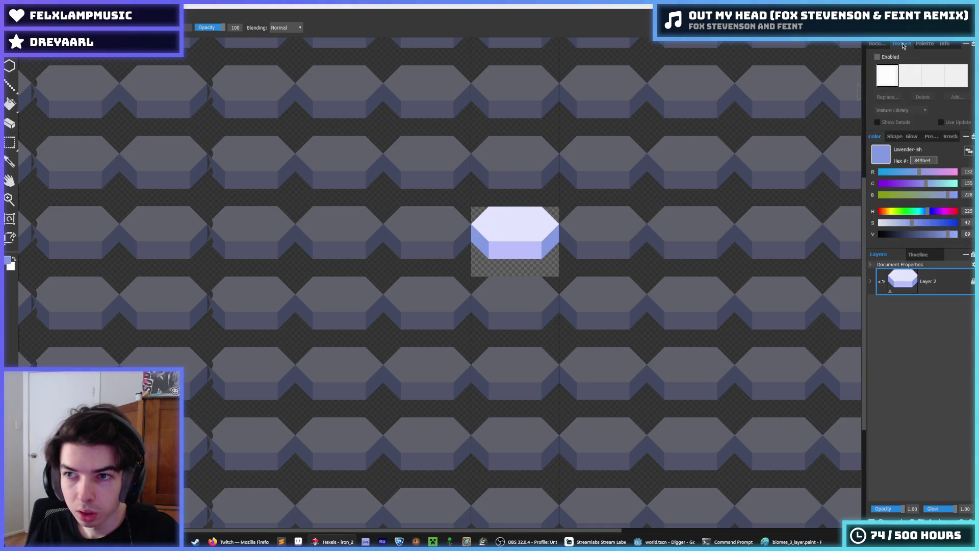
{"action": "left_click", "coordinate": [873, 44]}
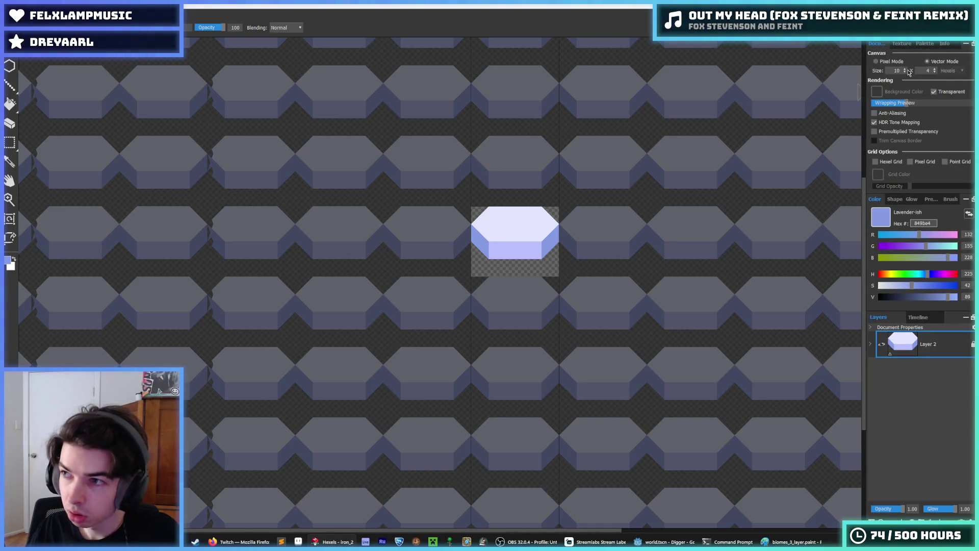
{"action": "left_click", "coordinate": [934, 73]}
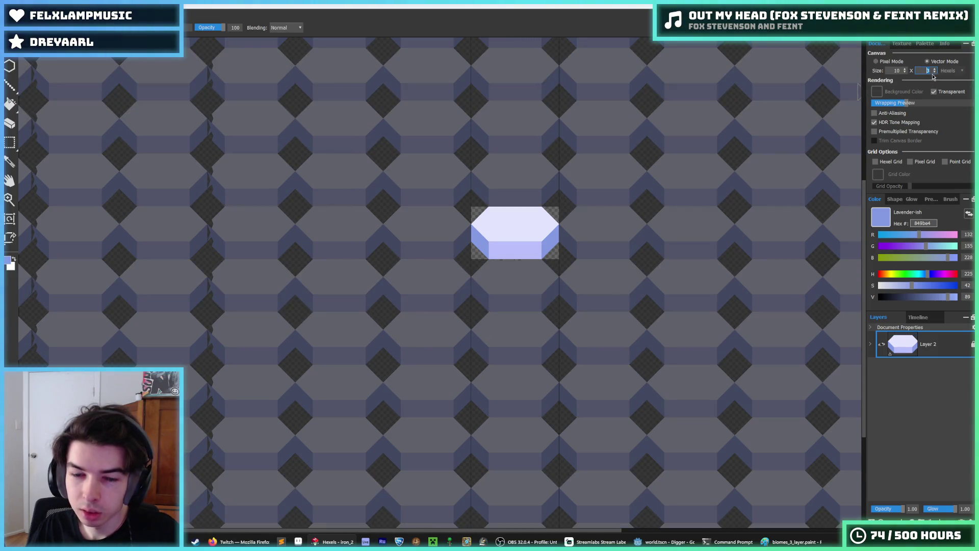
{"action": "left_click", "coordinate": [12, 17]}
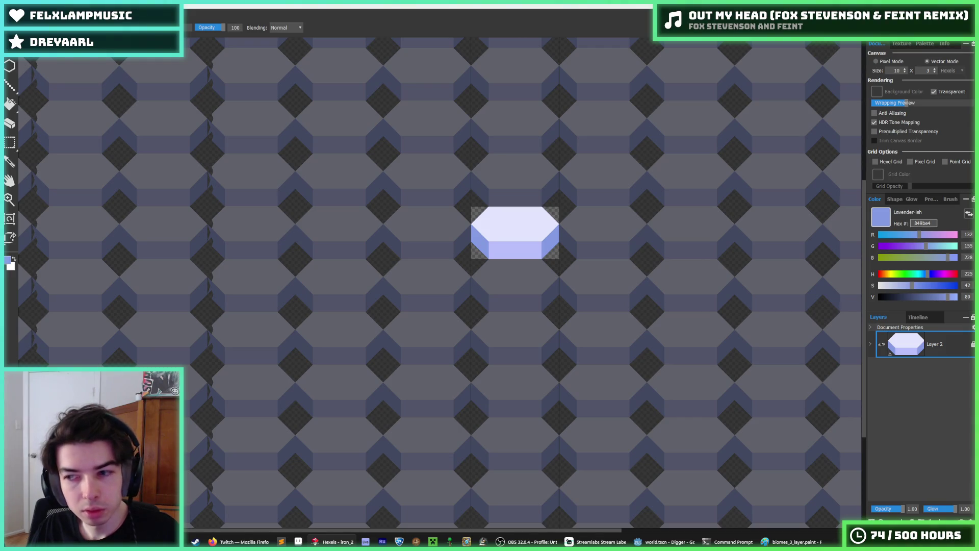
{"action": "key", "text": "ctrl+shift+s"}
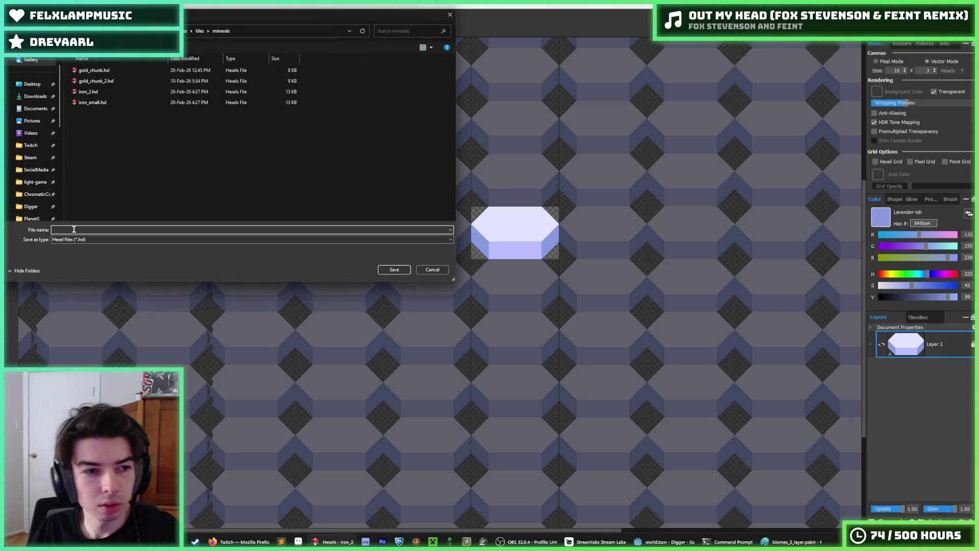
{"action": "type", "text": "i"}
{"action": "type", "text": "3"}
Save the sprite as Iron_3 and export it as a PNG into the mineral image folder.
{"action": "key", "text": "Return"}
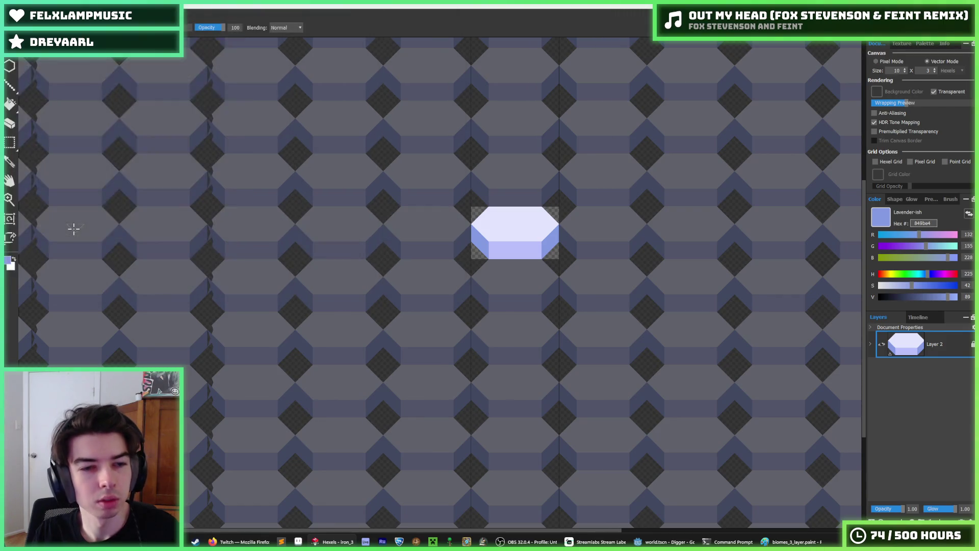
{"action": "key", "text": "ctrl+e"}
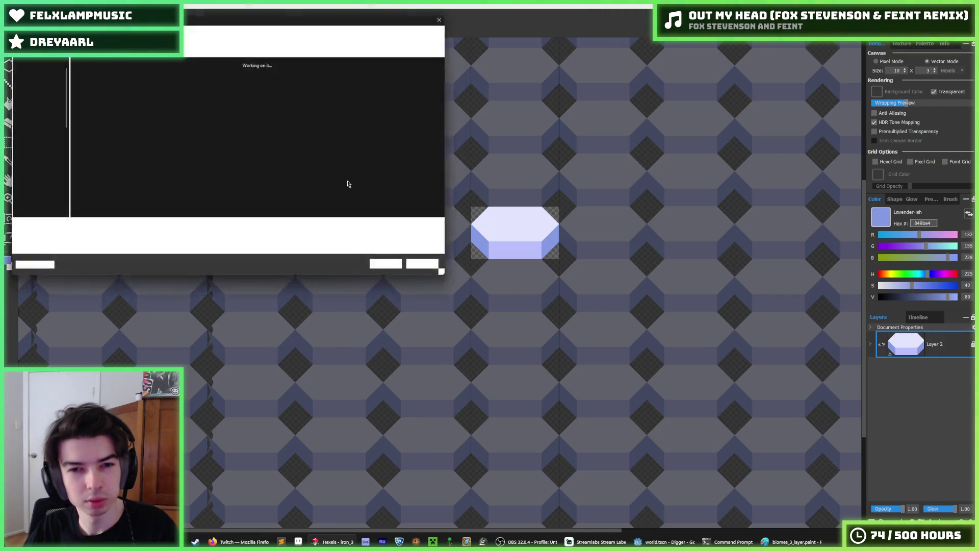
{"action": "left_click", "coordinate": [217, 85]}
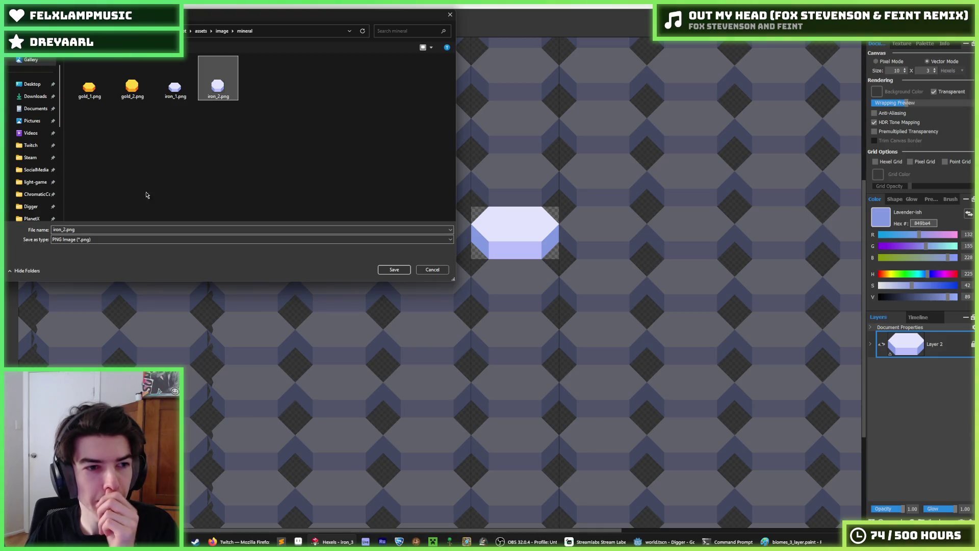
{"action": "key", "text": "alt+n"}
{"action": "key", "text": "Right"}
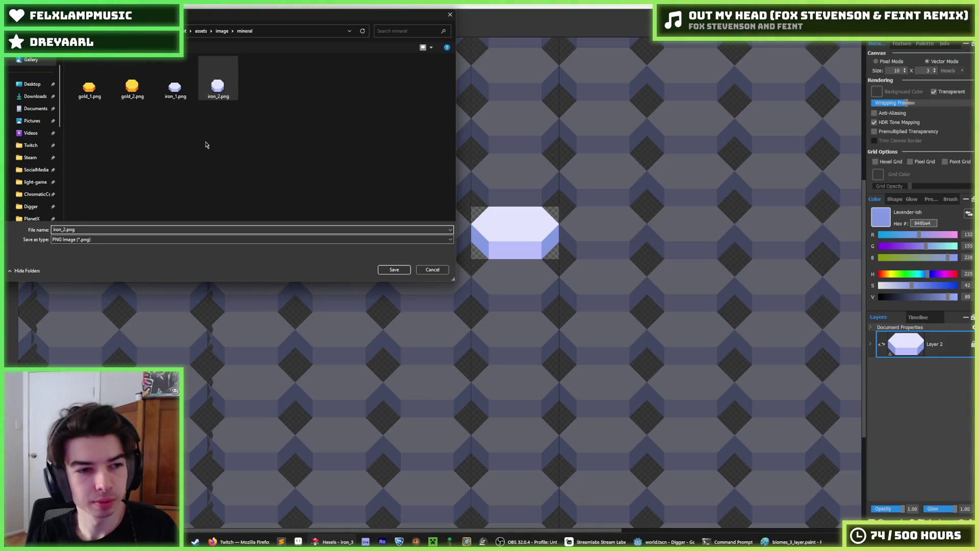
{"action": "key", "text": "Return"}
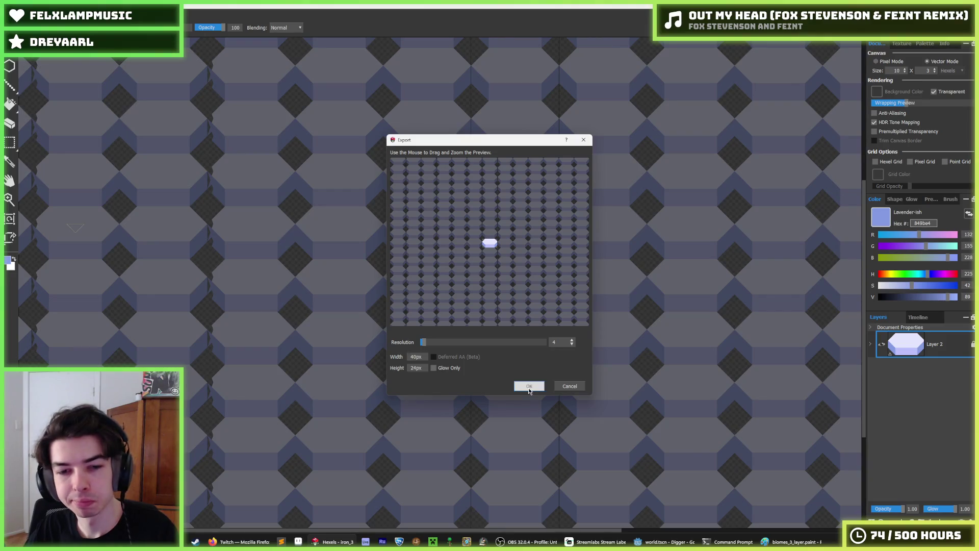
{"action": "left_click", "coordinate": [529, 387]}
Switch back to tile.gd in Godot at lines 41-42.
{"action": "key", "text": "alt+Tab"}
{"action": "left_click", "coordinate": [680, 223]}
{"action": "left_click", "coordinate": [671, 234]}
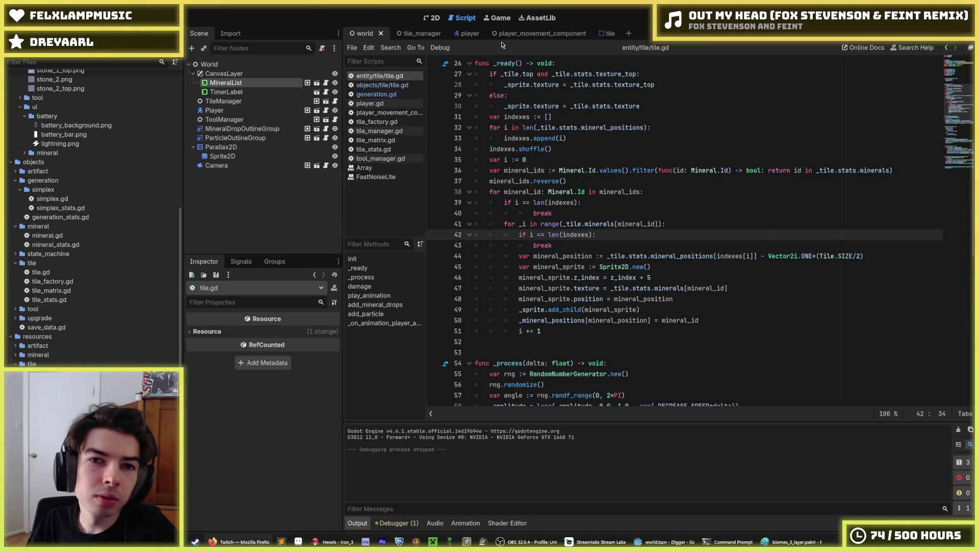
Switch to the gem sprite in Hexels and show its colour palette.
{"action": "left_click", "coordinate": [337, 542]}
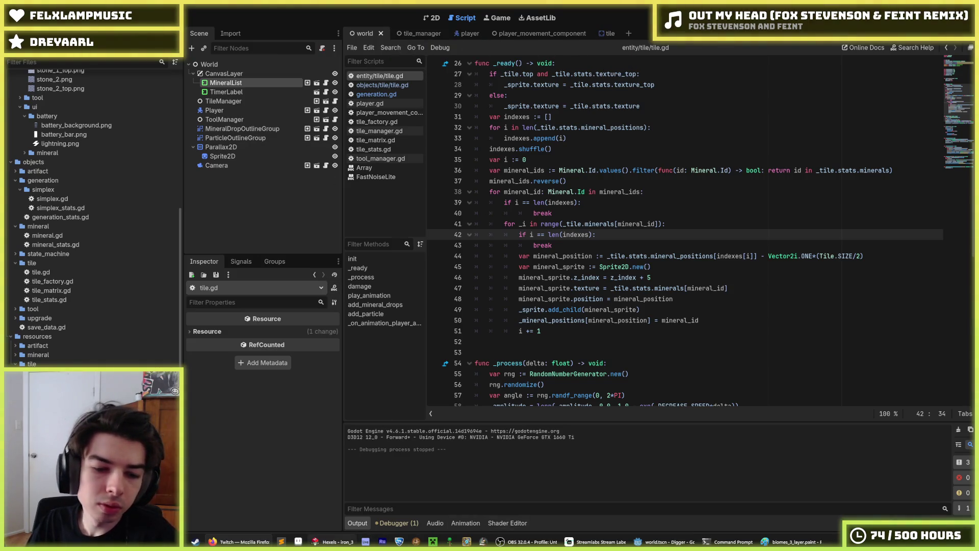
{"action": "left_click", "coordinate": [932, 45]}
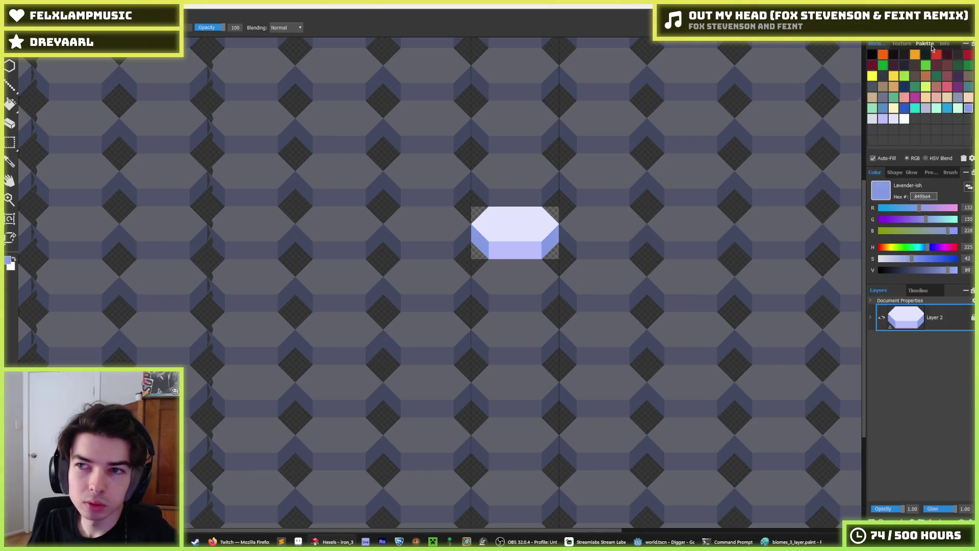
Fill the gem's top yellow, front orange and sides red-orange like gold.
{"action": "left_click", "coordinate": [873, 76]}
{"action": "key", "text": "f"}
{"action": "left_click", "coordinate": [535, 219]}
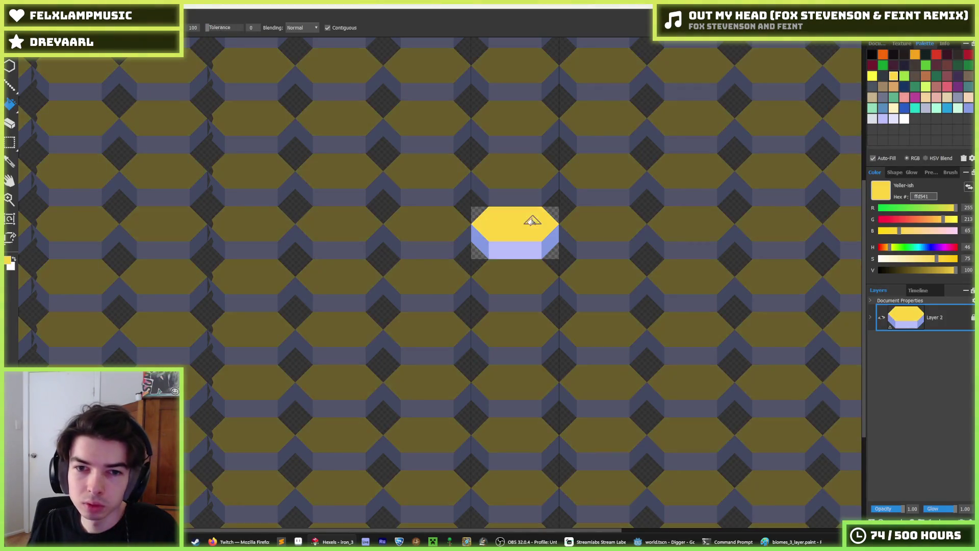
{"action": "left_click", "coordinate": [915, 54]}
{"action": "left_click", "coordinate": [528, 252]}
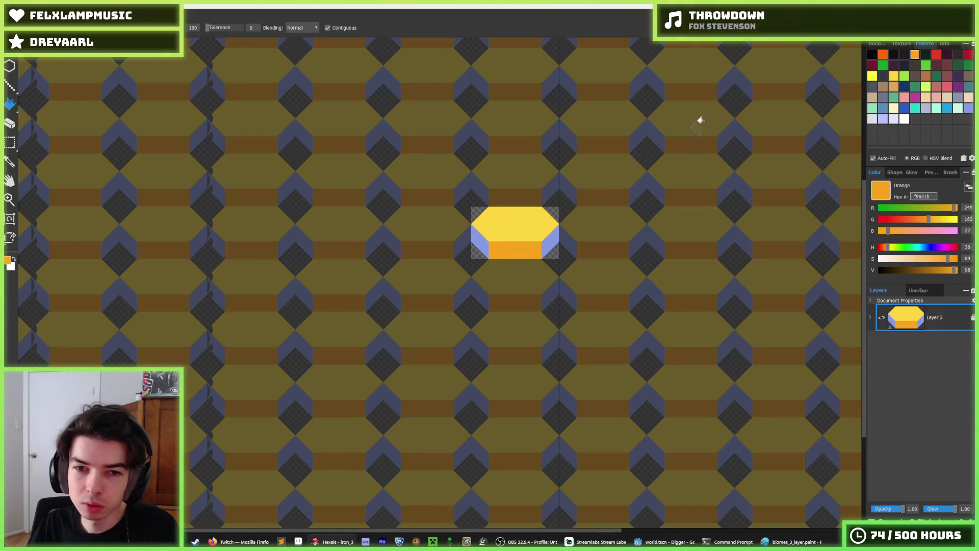
{"action": "left_click", "coordinate": [883, 55]}
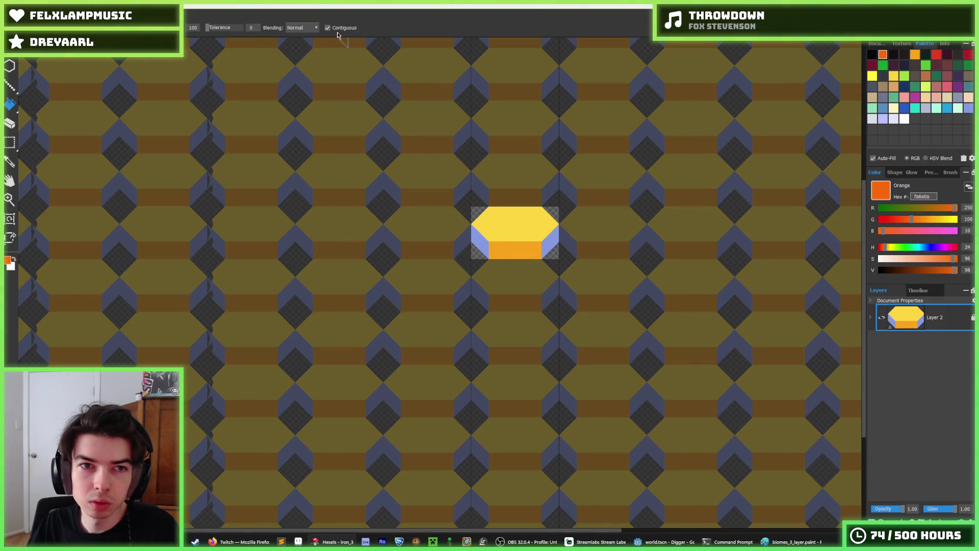
{"action": "left_click", "coordinate": [483, 249]}
Return to the fill tool and start saving the gold gem under a new name.
{"action": "key", "text": "i"}
{"action": "scroll", "coordinate": [505, 259], "scroll_direction": "down", "scroll_amount": 3}
{"action": "scroll", "coordinate": [547, 261], "scroll_direction": "up", "scroll_amount": 4}
{"action": "scroll", "coordinate": [605, 272], "scroll_direction": "up", "scroll_amount": 1}
{"action": "key", "text": "f"}
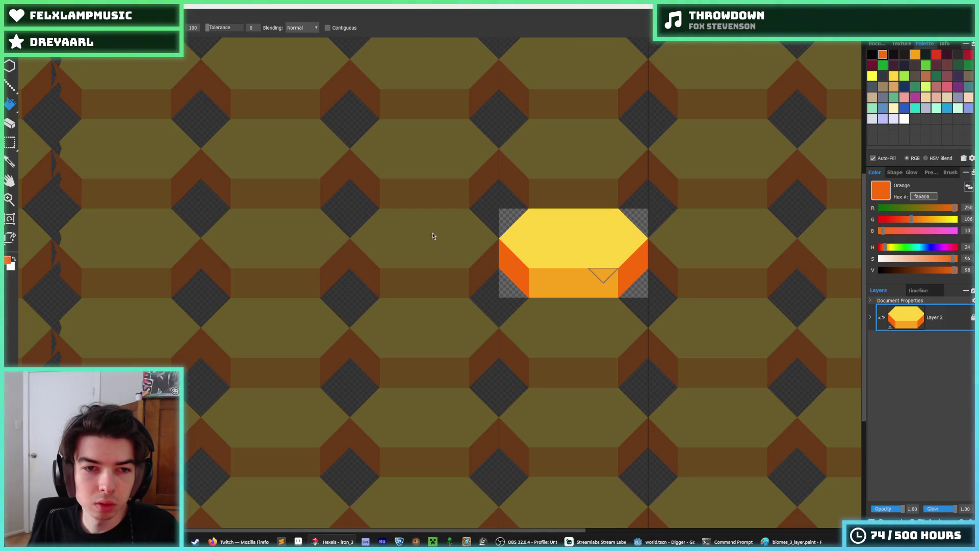
{"action": "key", "text": "ctrl+shift+s"}
{"action": "type", "text": "go"}
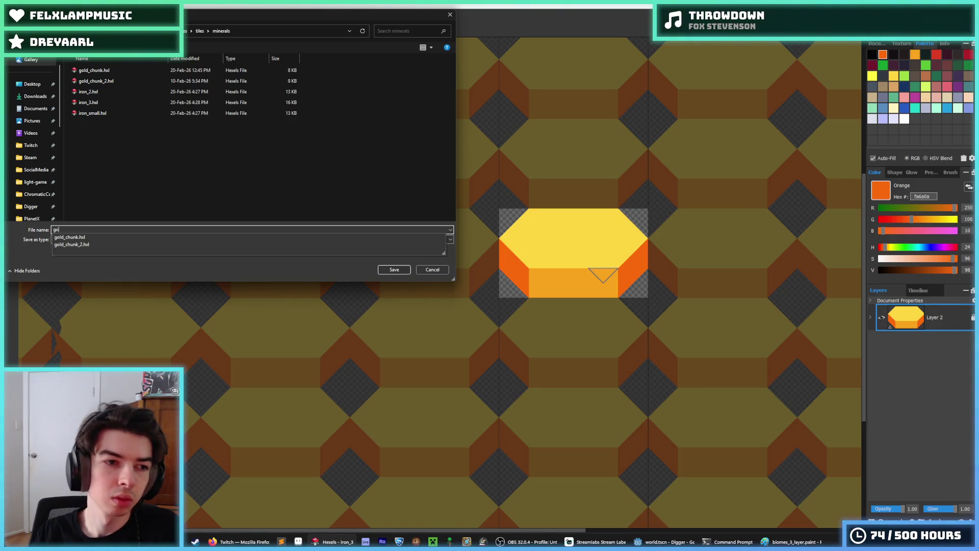
{"action": "type", "text": "ld_3"}
Save the gem as gold_3, export it as a PNG over the existing gold image, and return to Godot's tile script.
{"action": "key", "text": "Return"}
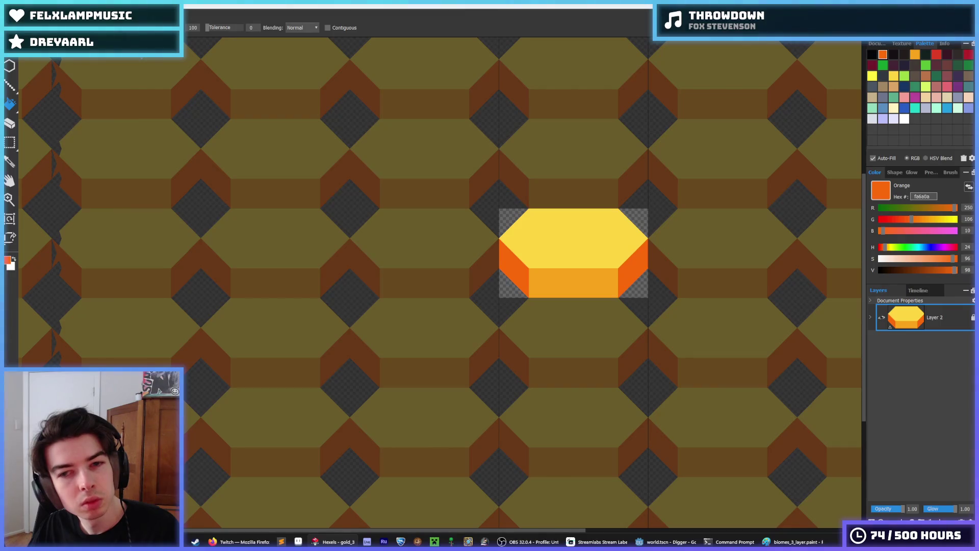
{"action": "key", "text": "ctrl+shift+e"}
{"action": "left_click", "coordinate": [132, 89]}
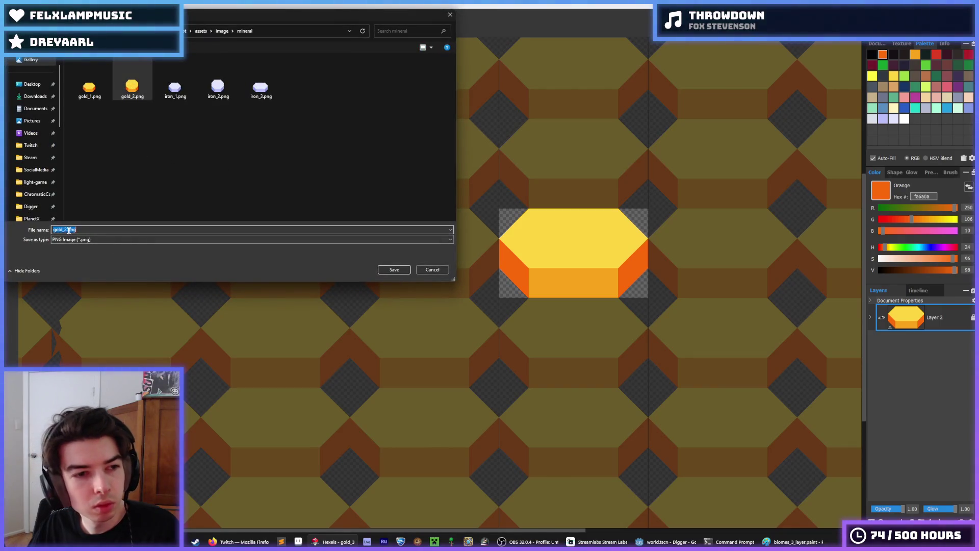
{"action": "key", "text": "Return"}
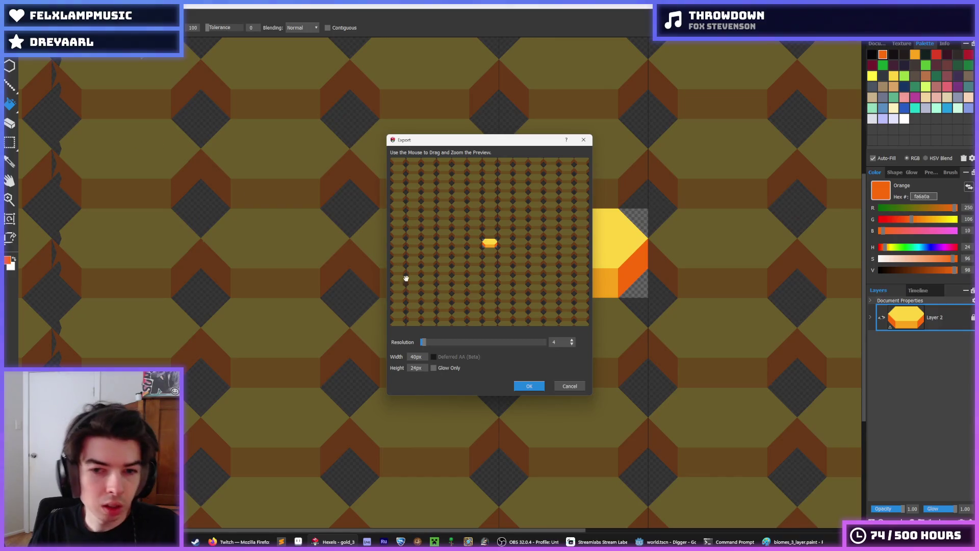
{"action": "left_click", "coordinate": [527, 387]}
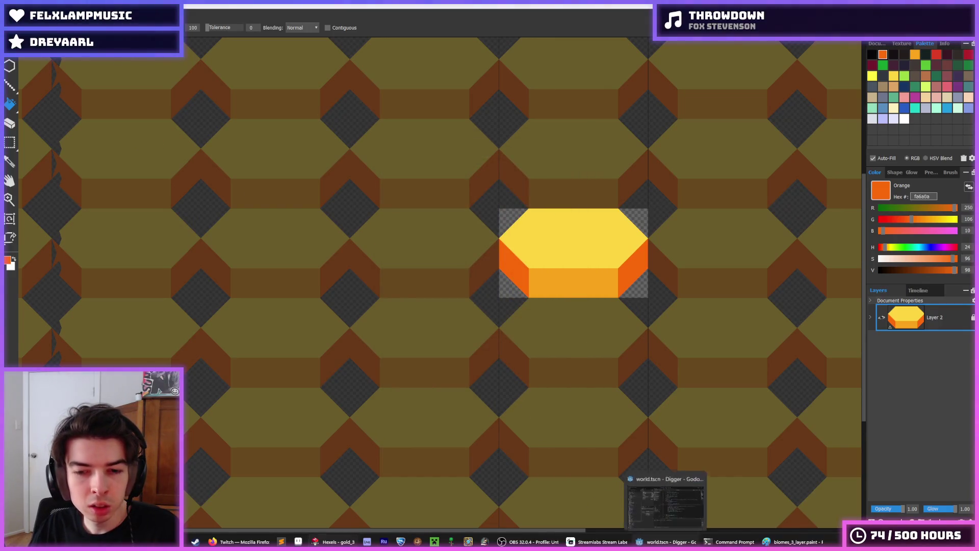
{"action": "left_click", "coordinate": [668, 542]}
{"action": "left_click", "coordinate": [650, 245]}
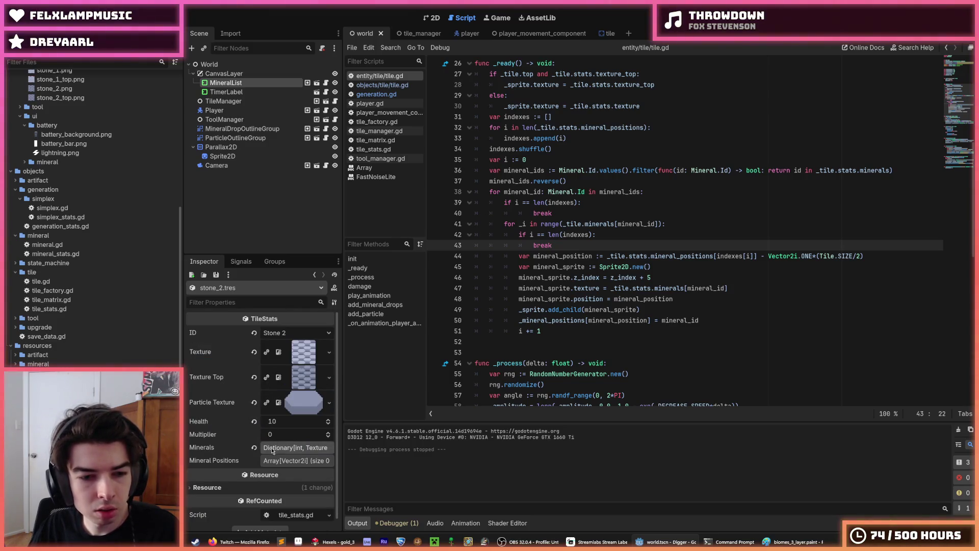
Assign iron_3.png and gold_3.png as stone_2's Iron and Gold mineral textures.
{"action": "left_click", "coordinate": [288, 448]}
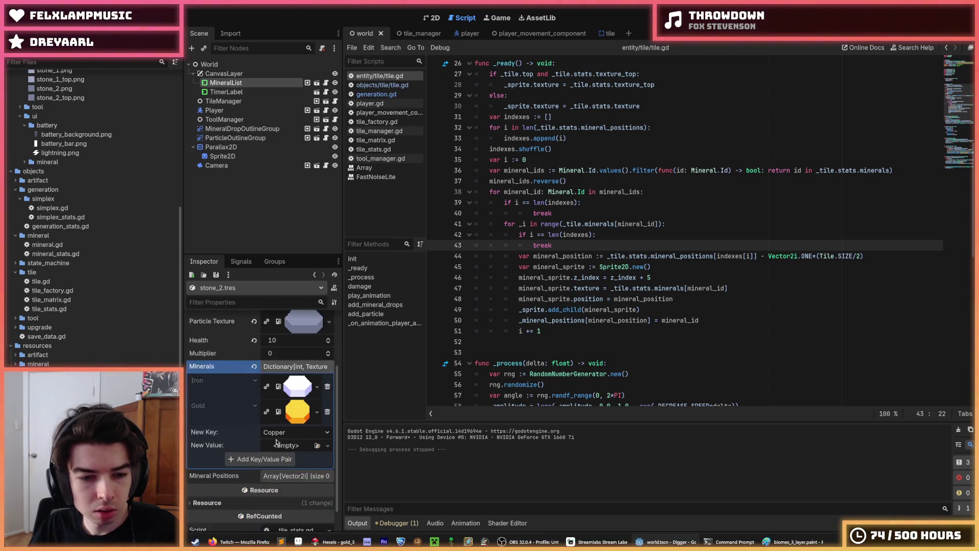
{"action": "scroll", "coordinate": [52, 197], "scroll_direction": "up", "scroll_amount": 10}
{"action": "mouse_move", "coordinate": [52, 197]}
{"action": "left_mouse_down"}
{"action": "mouse_move", "coordinate": [128, 244]}
{"action": "mouse_move", "coordinate": [306, 403]}
{"action": "left_mouse_up"}
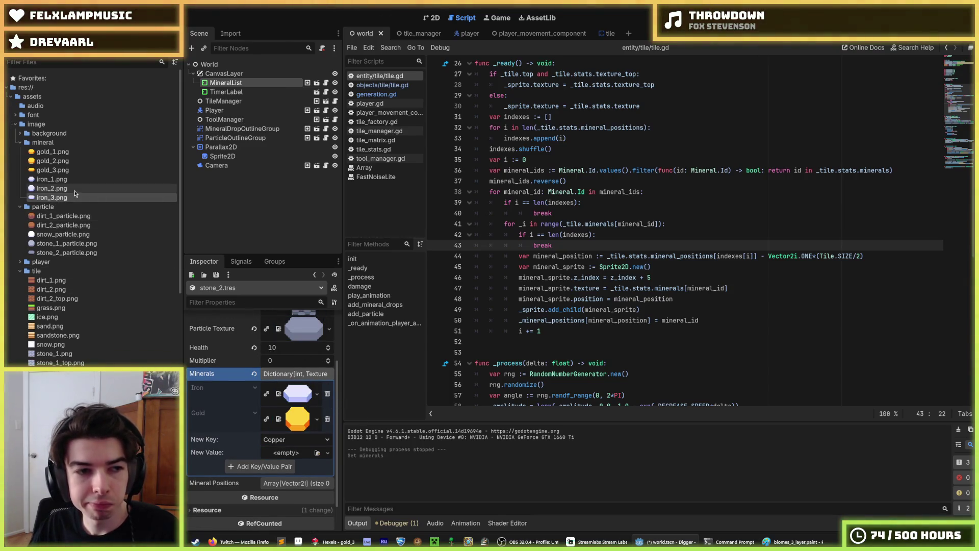
{"action": "left_click", "coordinate": [53, 179]}
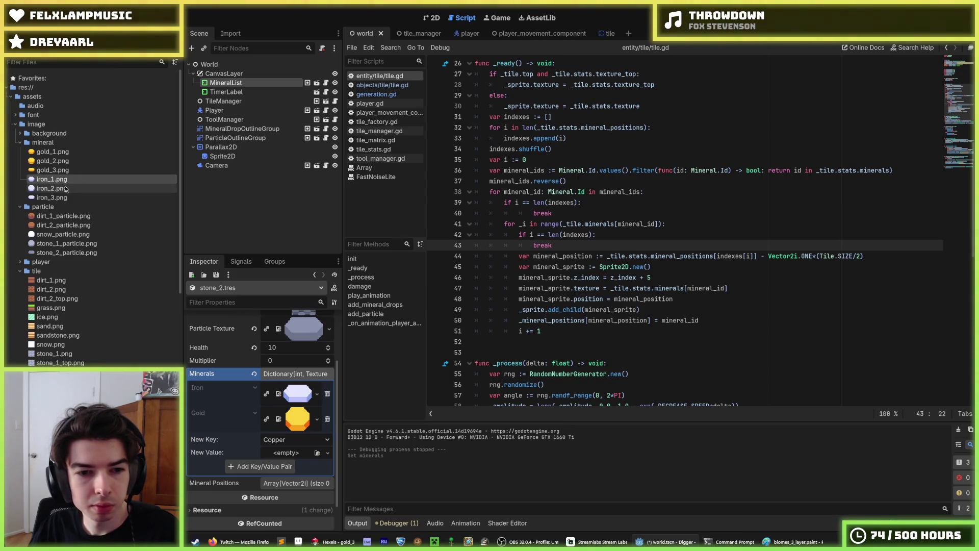
{"action": "left_click_drag", "start_coordinate": [52, 170], "coordinate": [307, 431]}
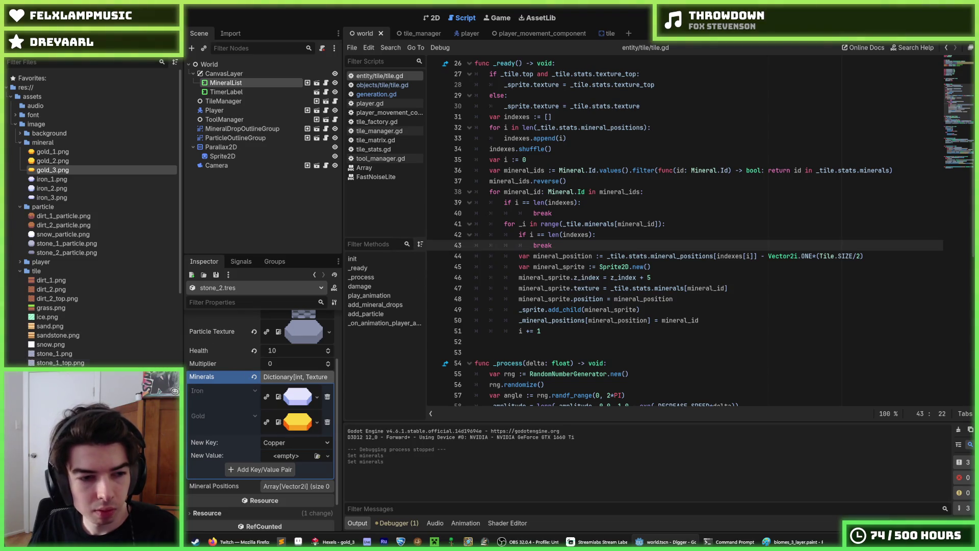
{"action": "scroll", "coordinate": [91, 345], "scroll_direction": "down", "scroll_amount": 5}
{"action": "scroll", "coordinate": [93, 344], "scroll_direction": "down", "scroll_amount": 5}
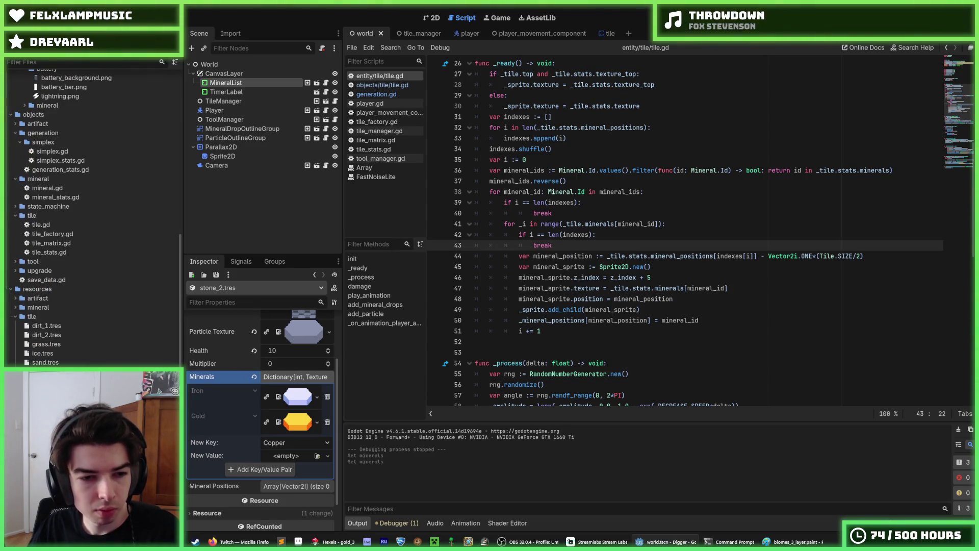
Assign the new iron image to stone_1's Iron texture, save the scene and launch the game.
{"action": "left_click", "coordinate": [46, 371]}
{"action": "scroll", "coordinate": [68, 229], "scroll_direction": "up", "scroll_amount": 5}
{"action": "scroll", "coordinate": [67, 196], "scroll_direction": "up", "scroll_amount": 5}
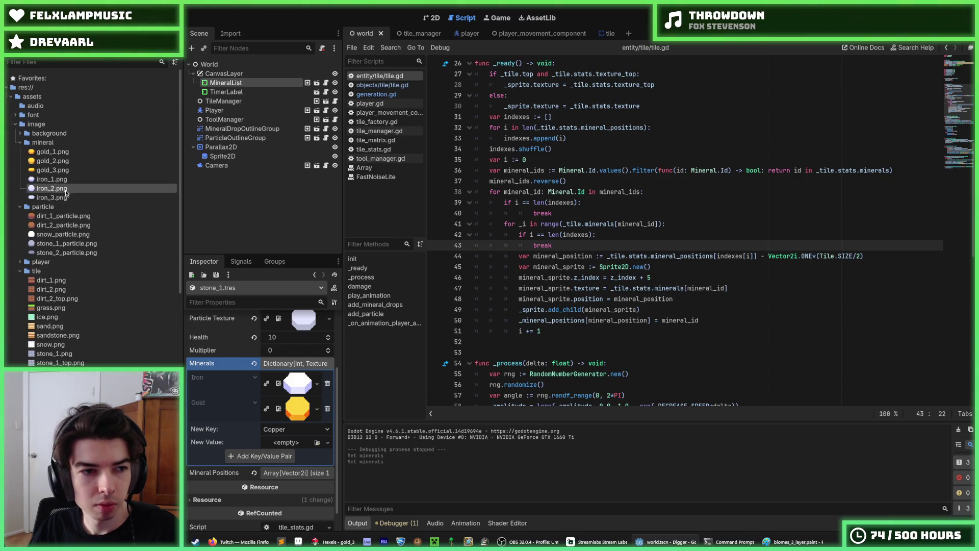
{"action": "left_click_drag", "start_coordinate": [67, 197], "coordinate": [296, 385]}
{"action": "key", "text": "ctrl+s"}
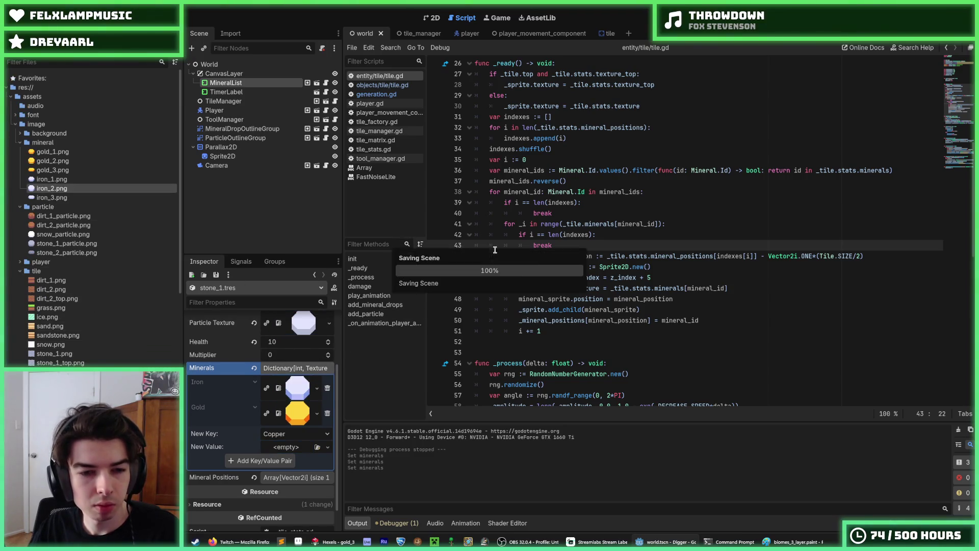
{"action": "left_click", "coordinate": [635, 233]}
{"action": "key", "text": "F5"}
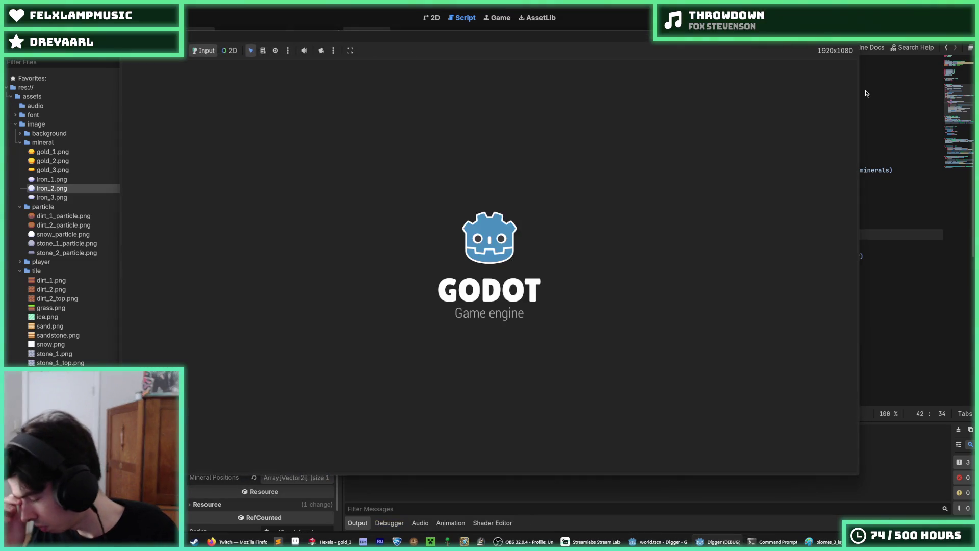
Dig a staircase tunnel down and right through the dirt into the stone layer.
{"action": "key", "text": "Right"}
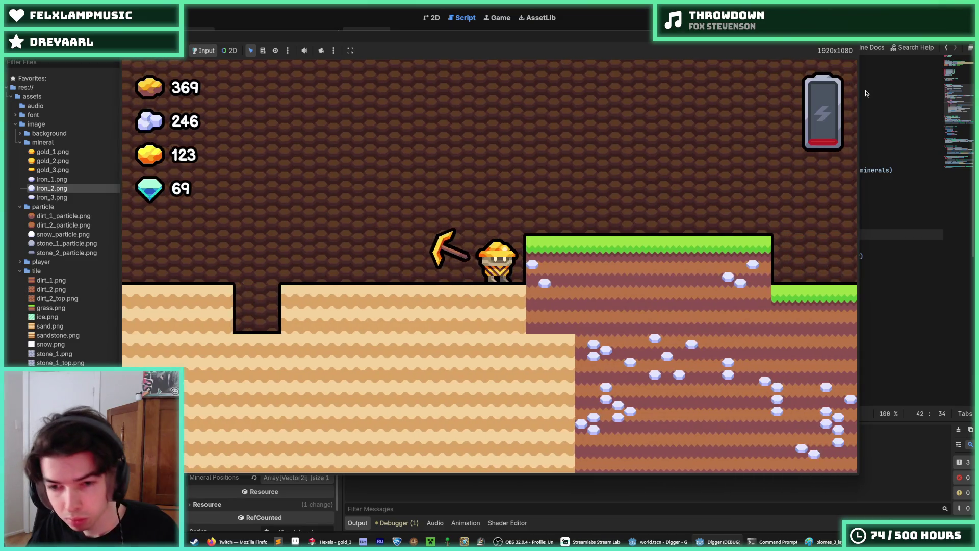
{"action": "key", "text": "Down"}
{"action": "key", "text": "Down"}
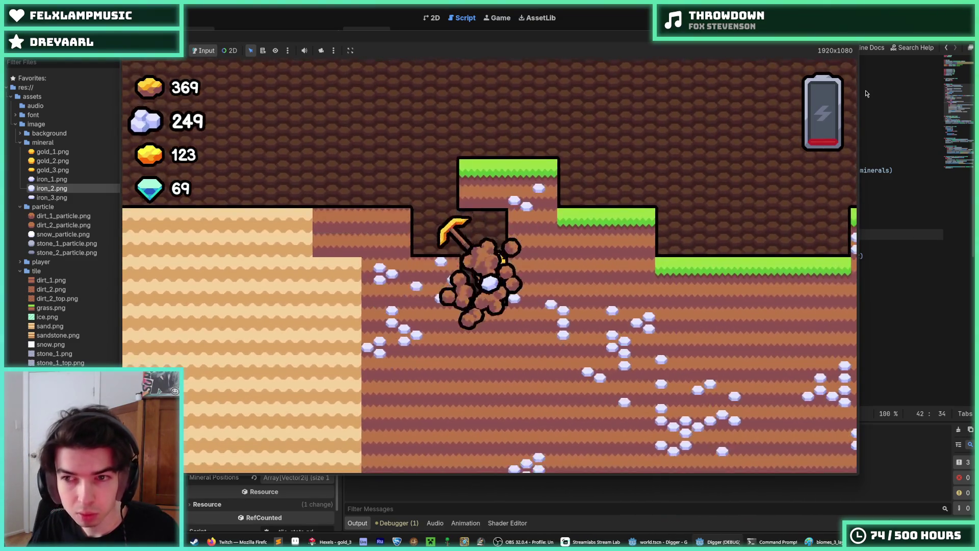
{"action": "key", "text": "Right"}
{"action": "key", "text": "Down"}
{"action": "key", "text": "Right"}
{"action": "key", "text": "Down"}
{"action": "key", "text": "Down"}
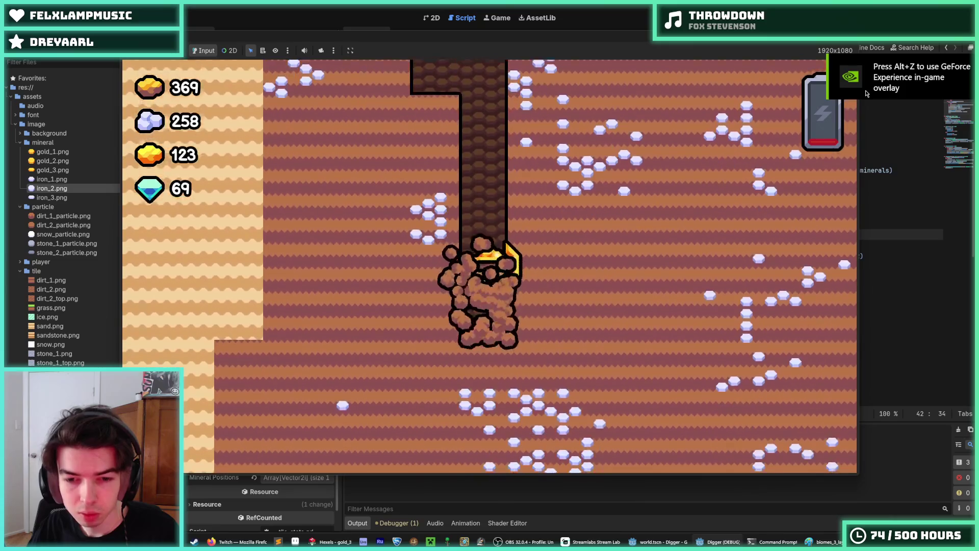
{"action": "key", "text": "Down"}
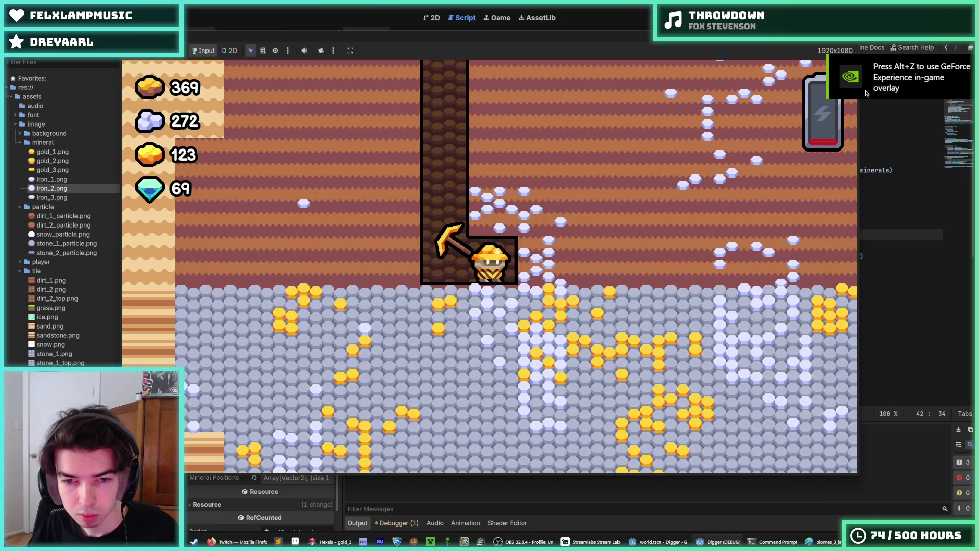
{"action": "key", "text": "Right"}
{"action": "key", "text": "Down"}
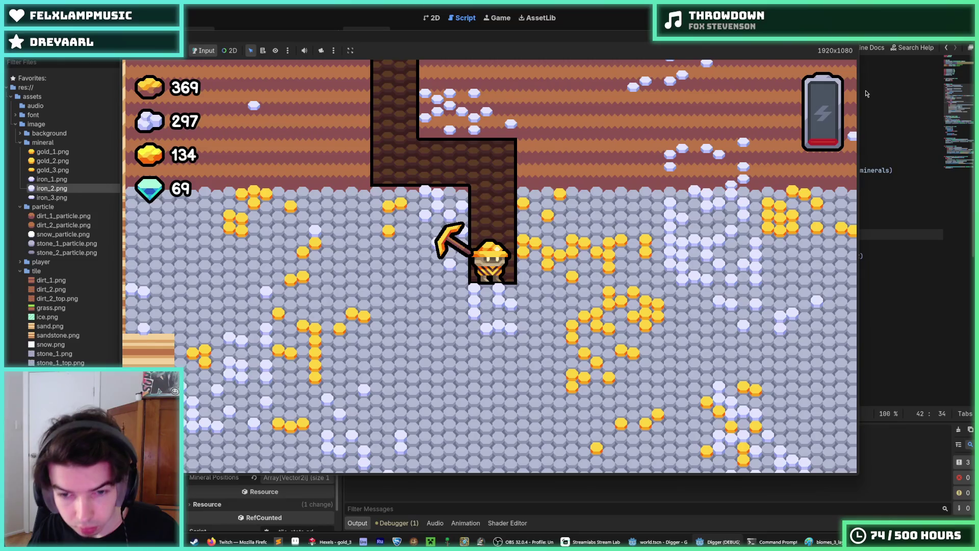
{"action": "key", "text": "Up"}
{"action": "key", "text": "Up"}
{"action": "key", "text": "Right"}
{"action": "key", "text": "Right"}
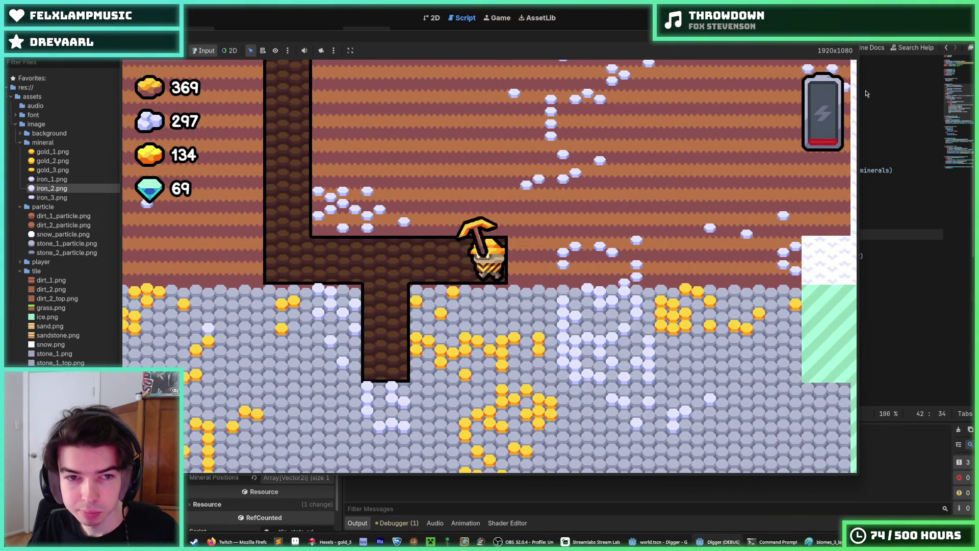
Tunnel right through dirt and ore, dig a vertical shaft, then descend into the mineral layer.
{"action": "key", "text": "Left"}
{"action": "key", "text": "Right"}
{"action": "key", "text": "Right"}
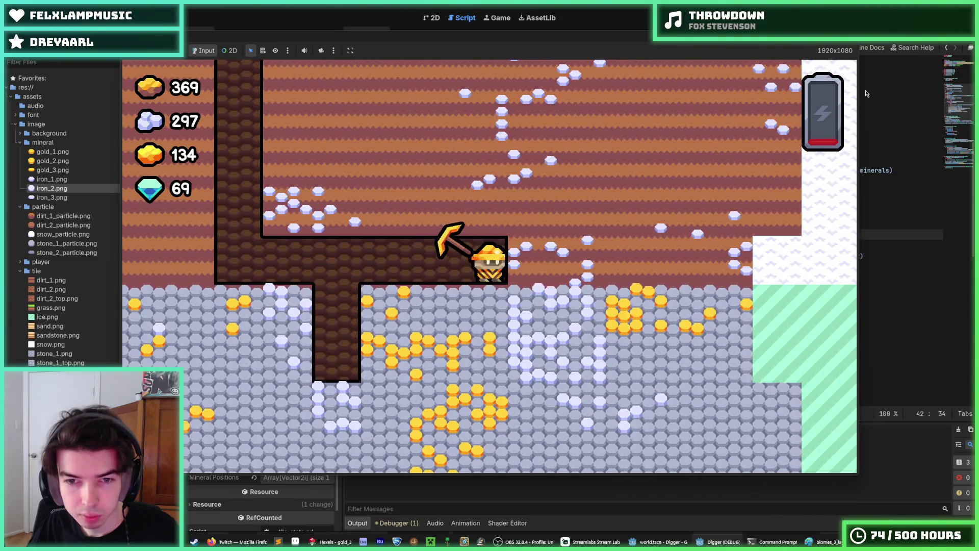
{"action": "key", "text": "Right"}
{"action": "key", "text": "Right"}
{"action": "key", "text": "Right"}
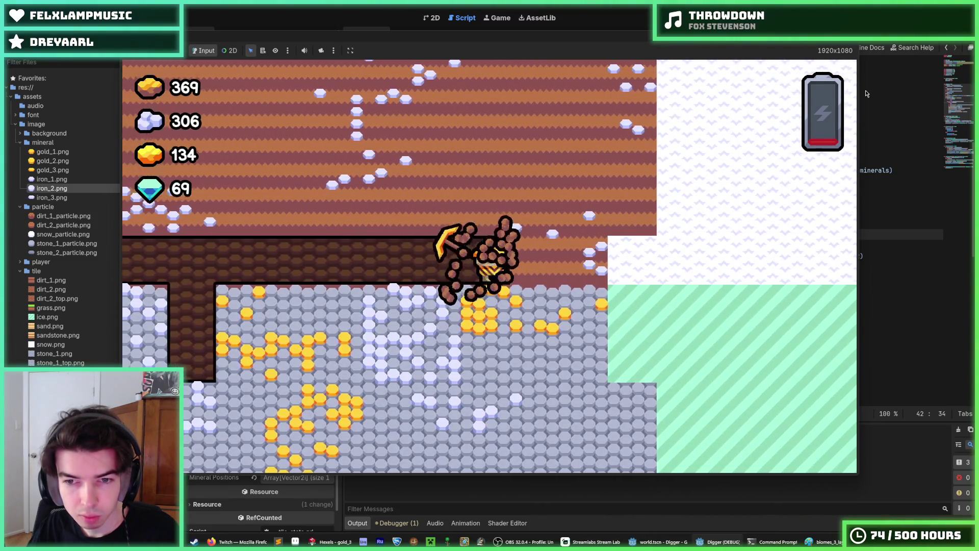
{"action": "key", "text": "Right"}
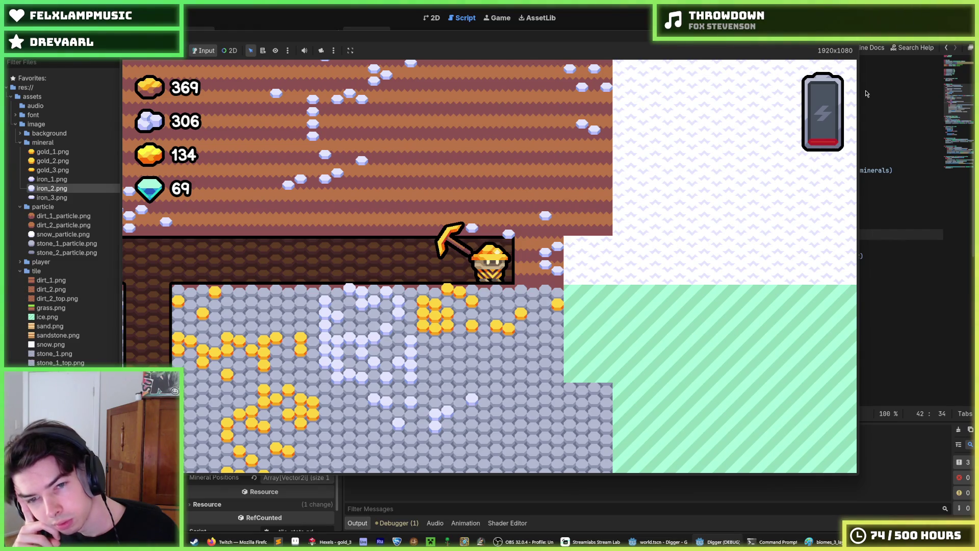
{"action": "key", "text": "Left"}
{"action": "key", "text": "Up"}
{"action": "key", "text": "Up"}
{"action": "key", "text": "Up"}
{"action": "key", "text": "Up"}
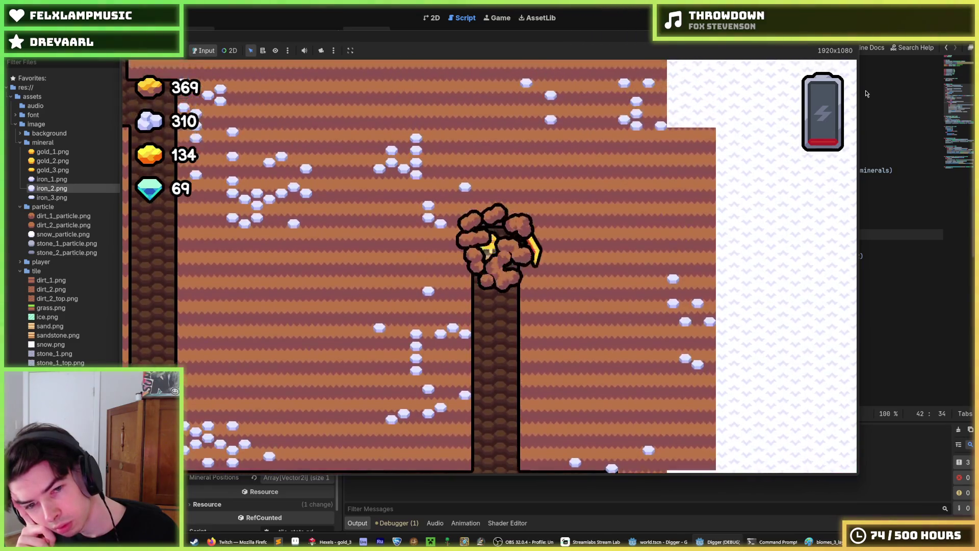
{"action": "key", "text": "Left"}
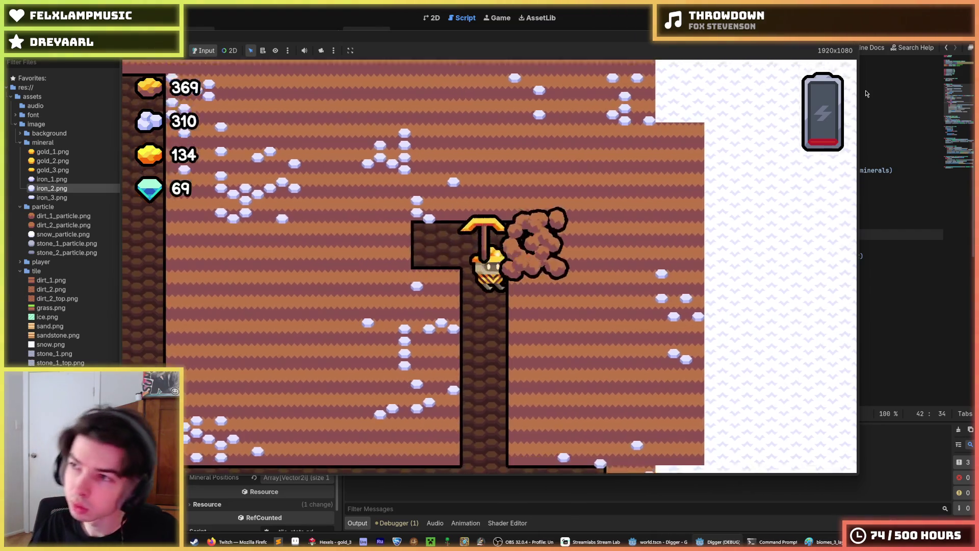
{"action": "key", "text": "Down"}
{"action": "key", "text": "Down"}
{"action": "key", "text": "Down"}
{"action": "key", "text": "Down"}
{"action": "key", "text": "Down"}
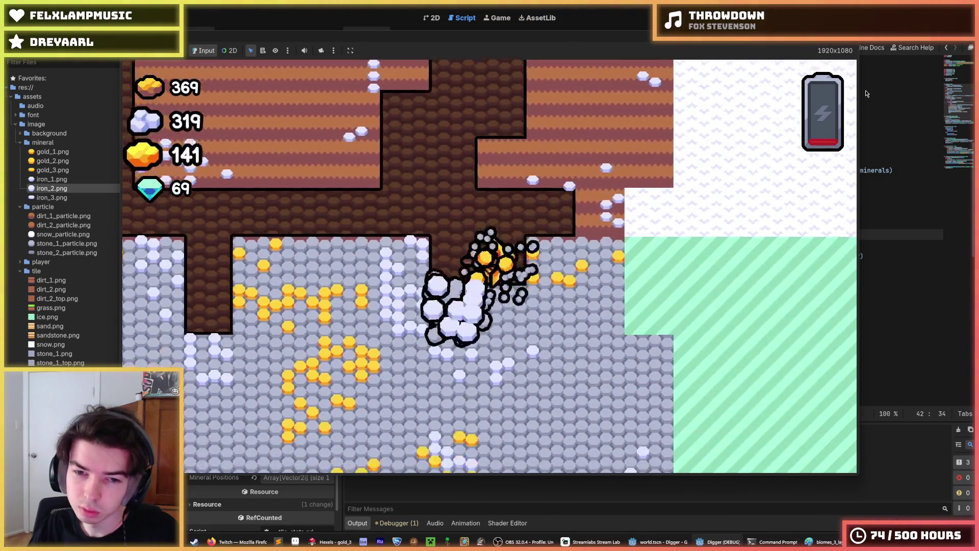
{"action": "key", "text": "Down"}
{"action": "key", "text": "Down"}
Mine left and up through the stone collecting gold and iron, climb back out, and stop the game.
{"action": "key", "text": "Left"}
{"action": "key", "text": "Left"}
{"action": "key", "text": "Left"}
{"action": "key", "text": "Left"}
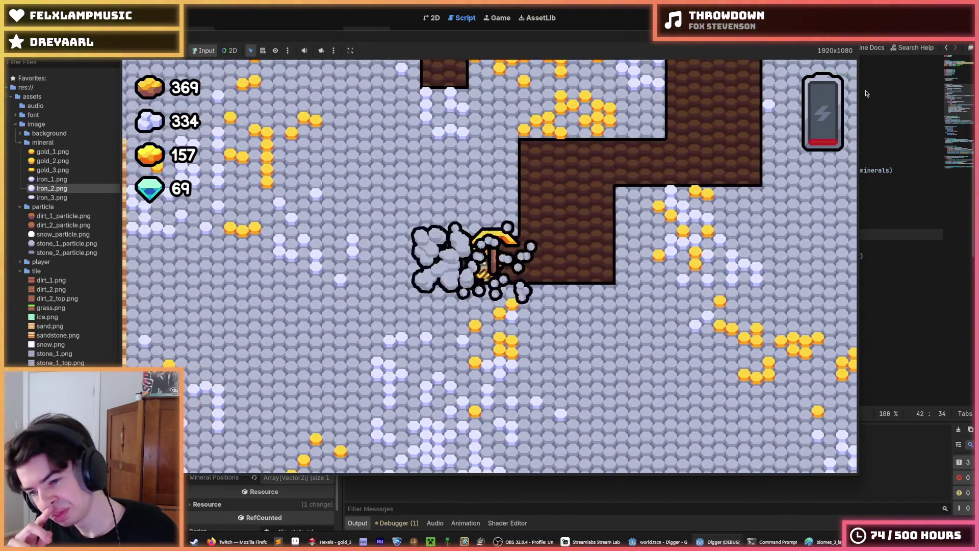
{"action": "key", "text": "Left"}
{"action": "key", "text": "Left"}
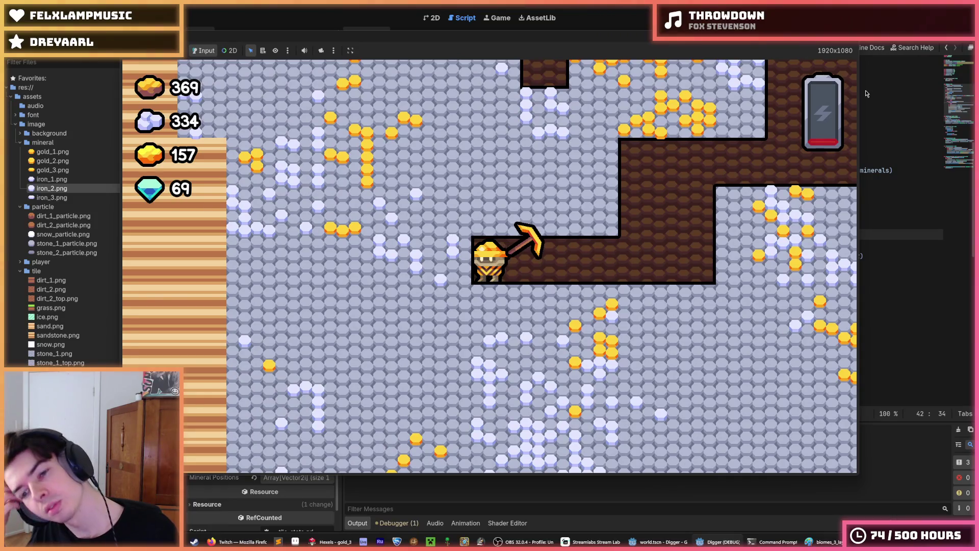
{"action": "key", "text": "Left"}
{"action": "key", "text": "Up"}
{"action": "key", "text": "Up"}
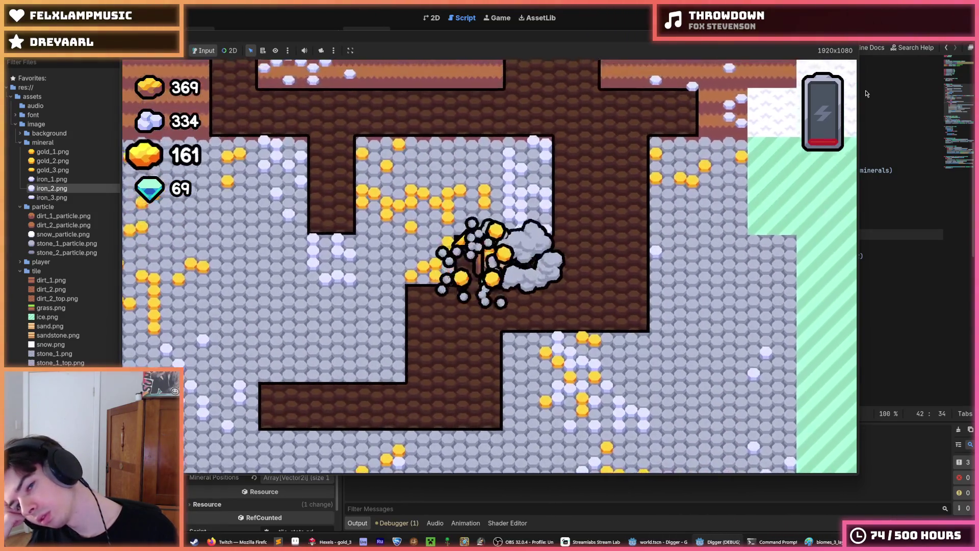
{"action": "key", "text": "Up"}
{"action": "key", "text": "Up"}
{"action": "key", "text": "Left"}
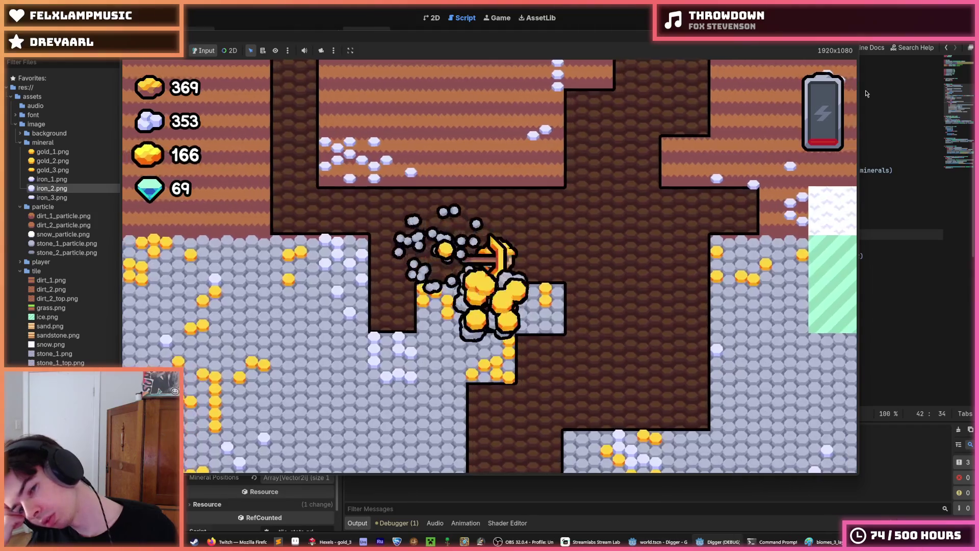
{"action": "key", "text": "Down"}
{"action": "key", "text": "Down"}
{"action": "key", "text": "Down"}
{"action": "key", "text": "Down"}
{"action": "key", "text": "Down"}
{"action": "key", "text": "Down"}
{"action": "key", "text": "Down"}
{"action": "key", "text": "Down"}
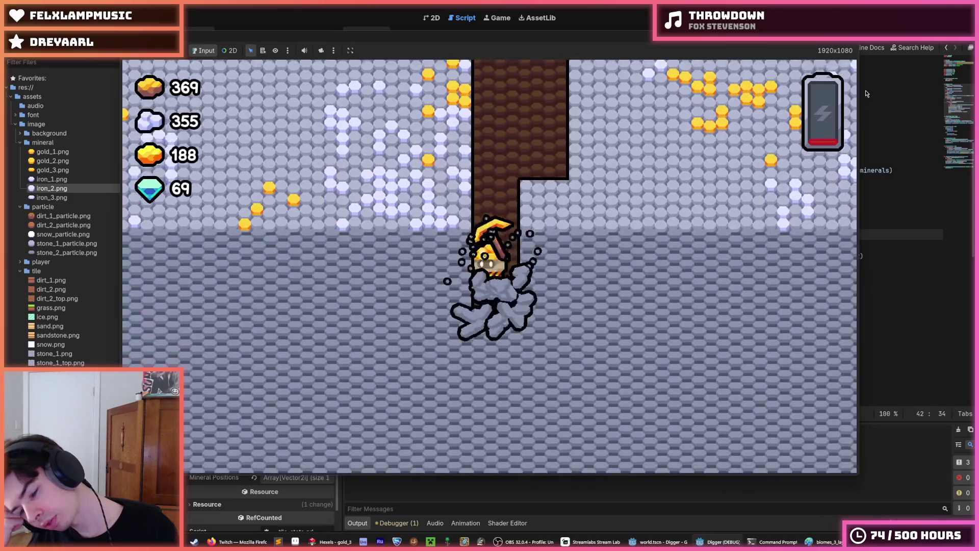
{"action": "key", "text": "Up"}
{"action": "key", "text": "Up"}
{"action": "key", "text": "Left"}
{"action": "key", "text": "Up"}
{"action": "key", "text": "Left"}
{"action": "key", "text": "Left"}
{"action": "key", "text": "Up"}
{"action": "key", "text": "Up"}
{"action": "key", "text": "Up"}
{"action": "key", "text": "Up"}
{"action": "key", "text": "Up"}
{"action": "key", "text": "Up"}
{"action": "key", "text": "Up"}
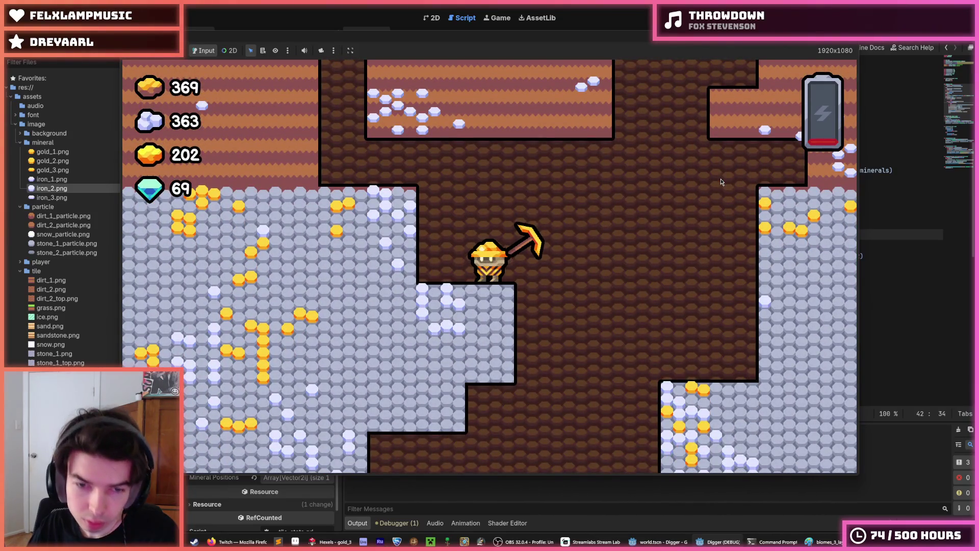
{"action": "key", "text": "F8"}
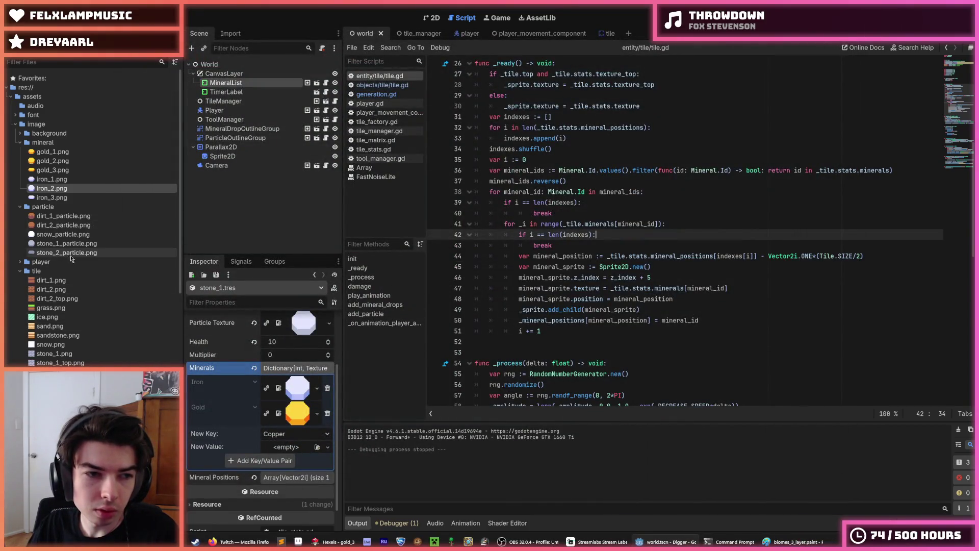
{"action": "scroll", "coordinate": [69, 260], "scroll_direction": "down", "scroll_amount": 10}
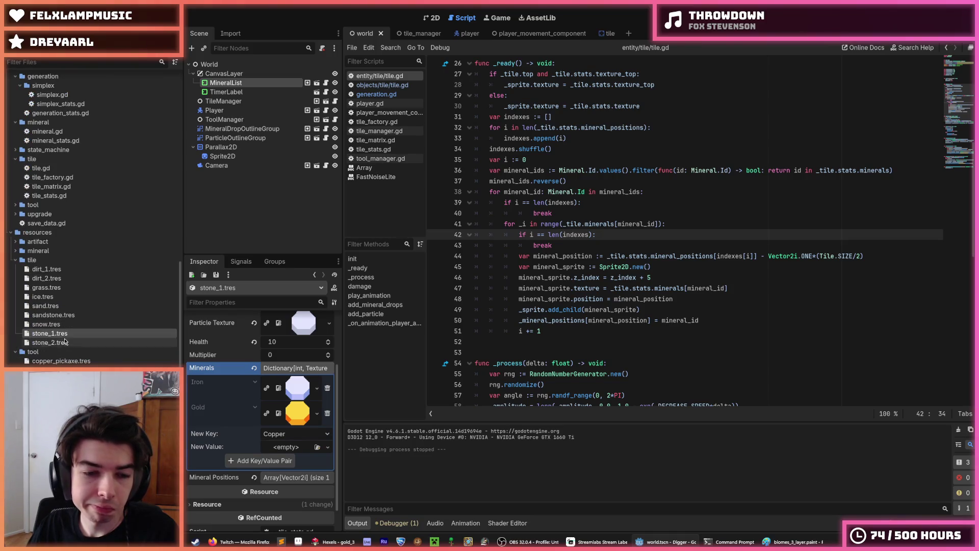
Inspect the Mineral Positions lists of stone_2, stone_1 and dirt_2 tile resources.
{"action": "left_click", "coordinate": [67, 342]}
{"action": "left_click", "coordinate": [80, 333]}
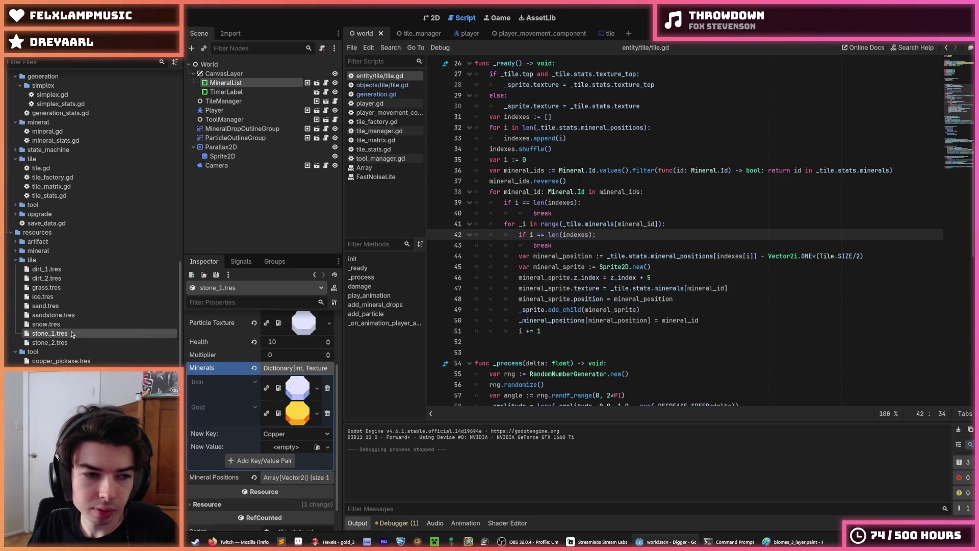
{"action": "left_click", "coordinate": [284, 479]}
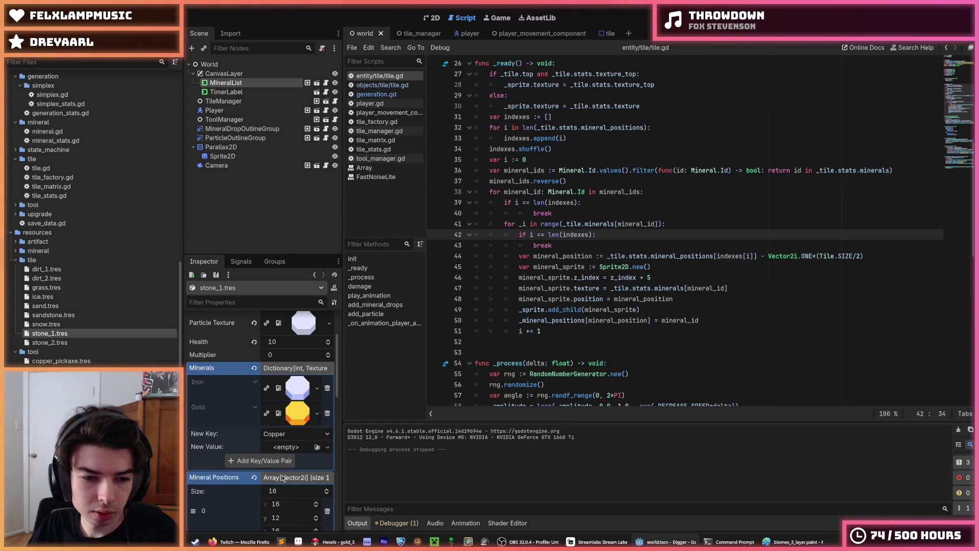
{"action": "scroll", "coordinate": [281, 456], "scroll_direction": "down", "scroll_amount": 5}
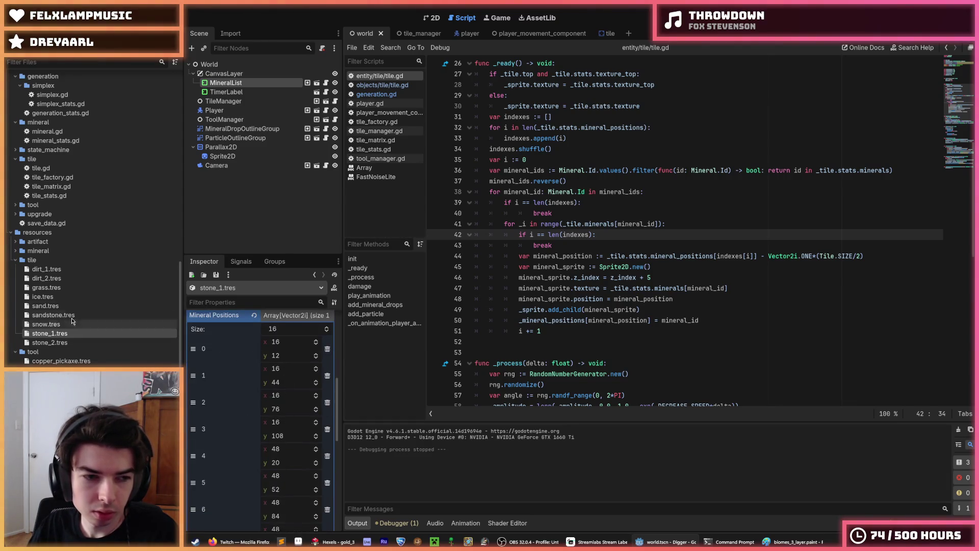
{"action": "left_click", "coordinate": [64, 279]}
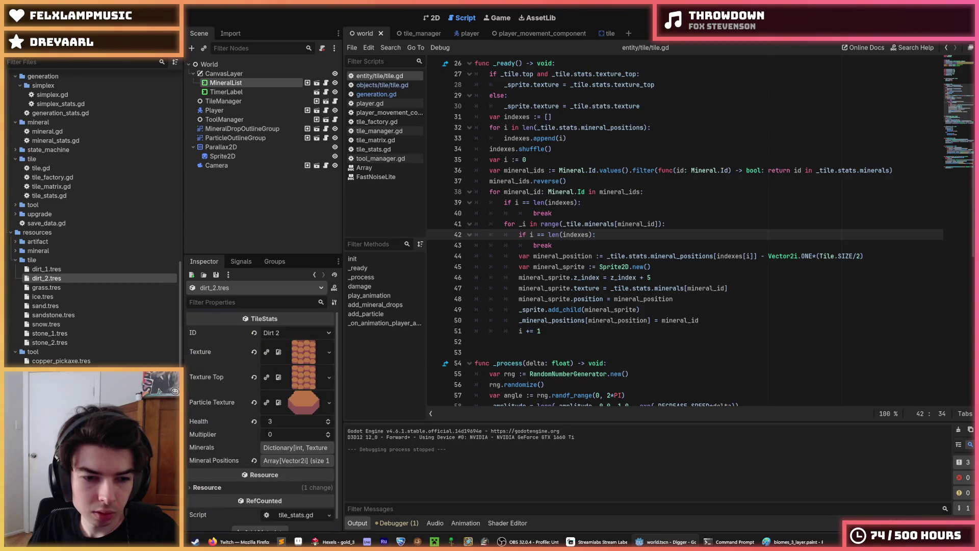
{"action": "left_click", "coordinate": [279, 461]}
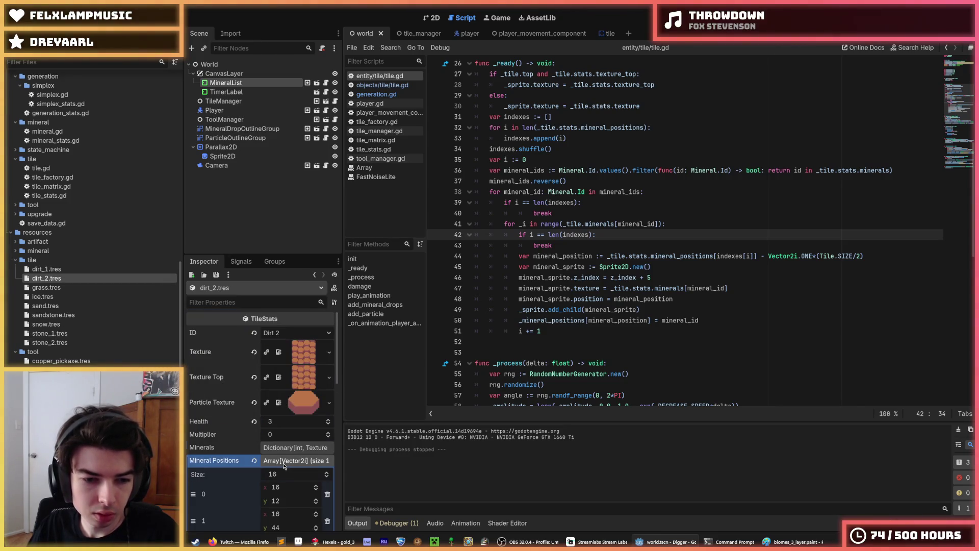
{"action": "scroll", "coordinate": [283, 466], "scroll_direction": "down", "scroll_amount": 1}
{"action": "scroll", "coordinate": [253, 455], "scroll_direction": "down", "scroll_amount": 2}
{"action": "scroll", "coordinate": [229, 448], "scroll_direction": "down", "scroll_amount": 1}
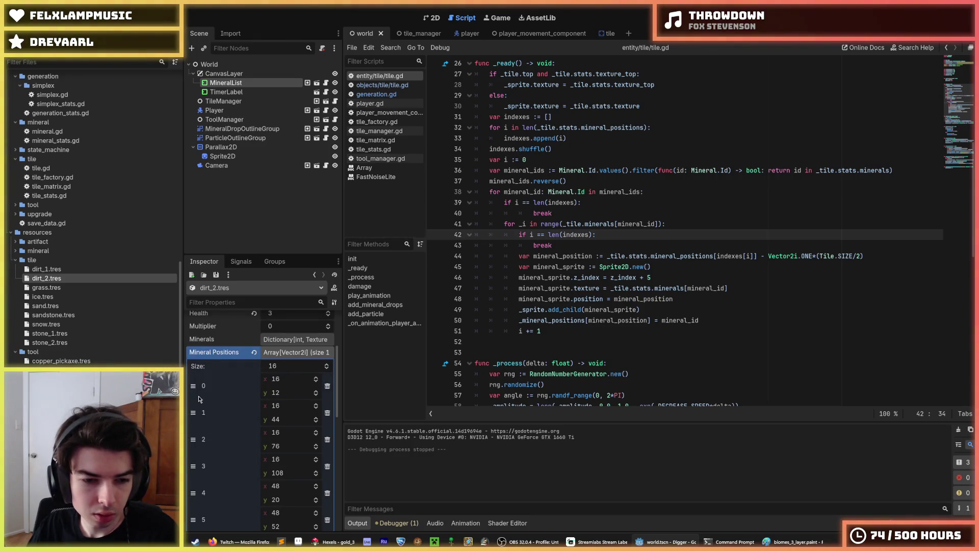
{"action": "scroll", "coordinate": [199, 399], "scroll_direction": "up", "scroll_amount": 1}
Copy dirt_2's sixteen Mineral Positions values and switch to the stone_2 resource.
{"action": "right_click", "coordinate": [226, 381]}
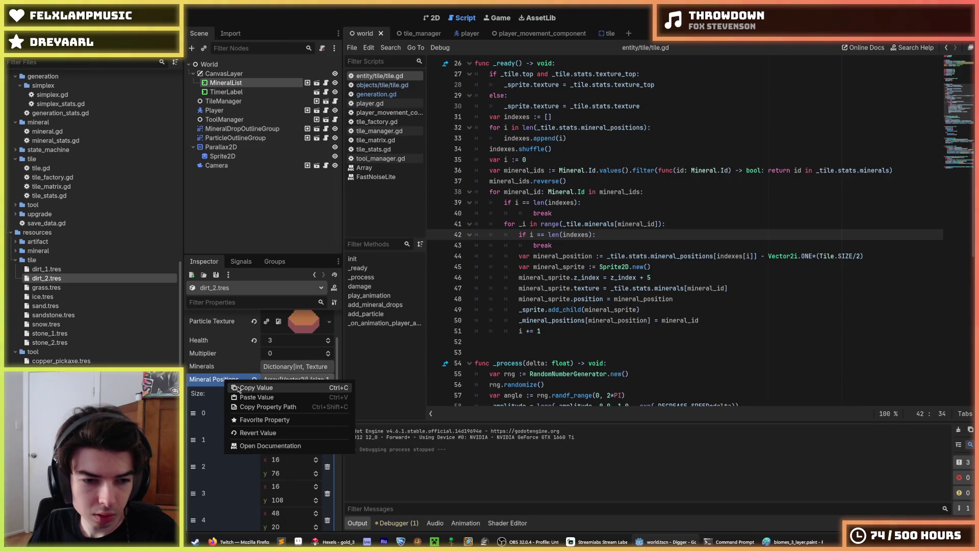
{"action": "left_click", "coordinate": [239, 387]}
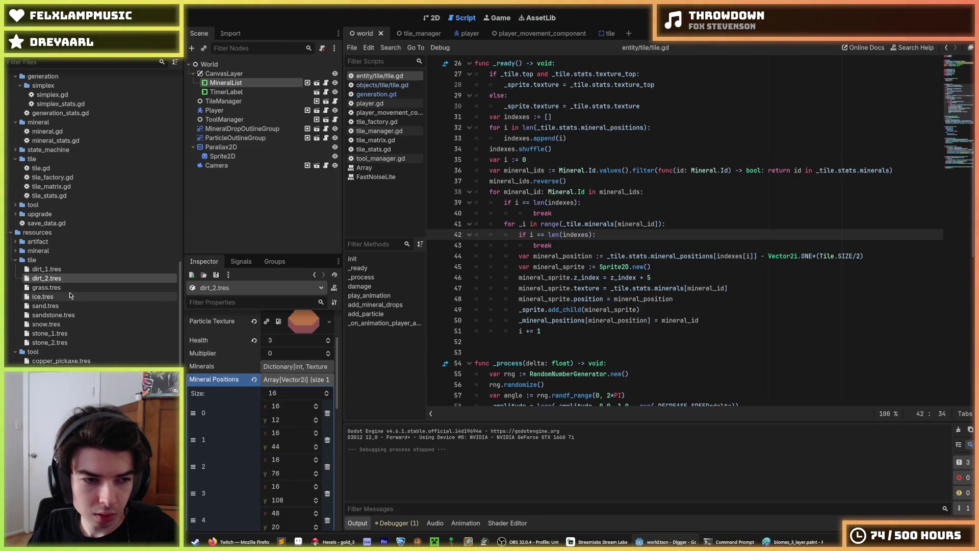
{"action": "left_click", "coordinate": [65, 341]}
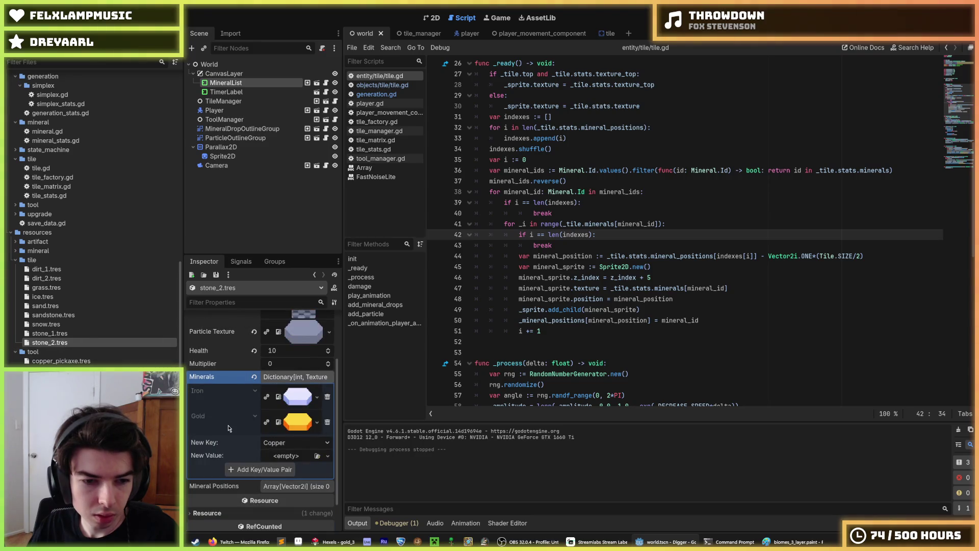
Paste the copied Mineral Positions into the stone_1 tile resource.
{"action": "key", "text": "Up"}
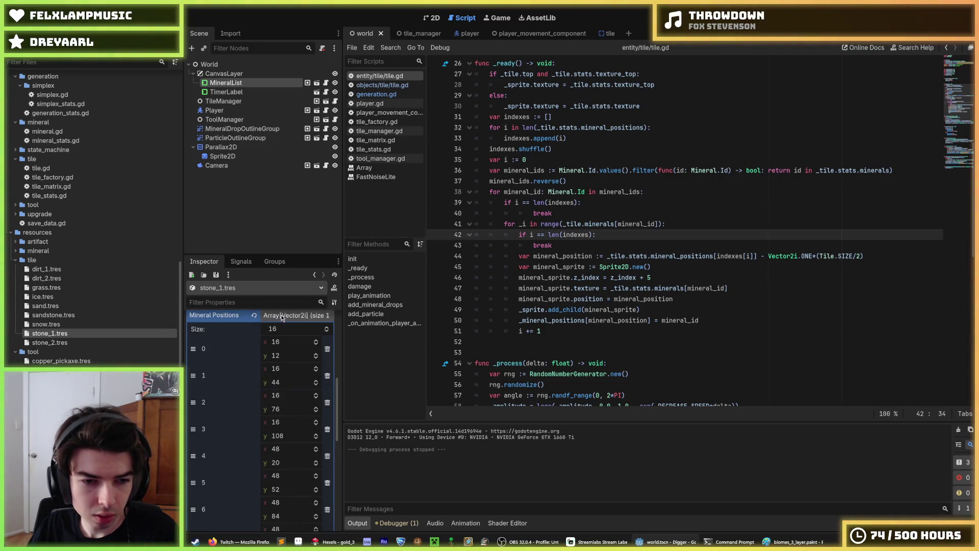
{"action": "right_click", "coordinate": [227, 317]}
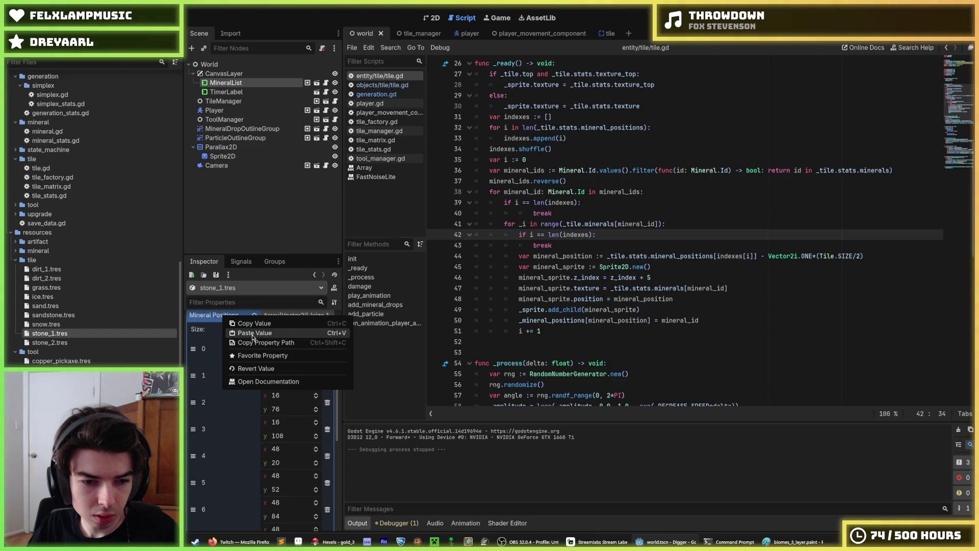
{"action": "left_click", "coordinate": [253, 334]}
Raise stone_1's position y values by four (88, 120, 16, 24, 120...), save the scene and run the game.
{"action": "left_click", "coordinate": [288, 356]}
{"action": "type", "text": "16"}
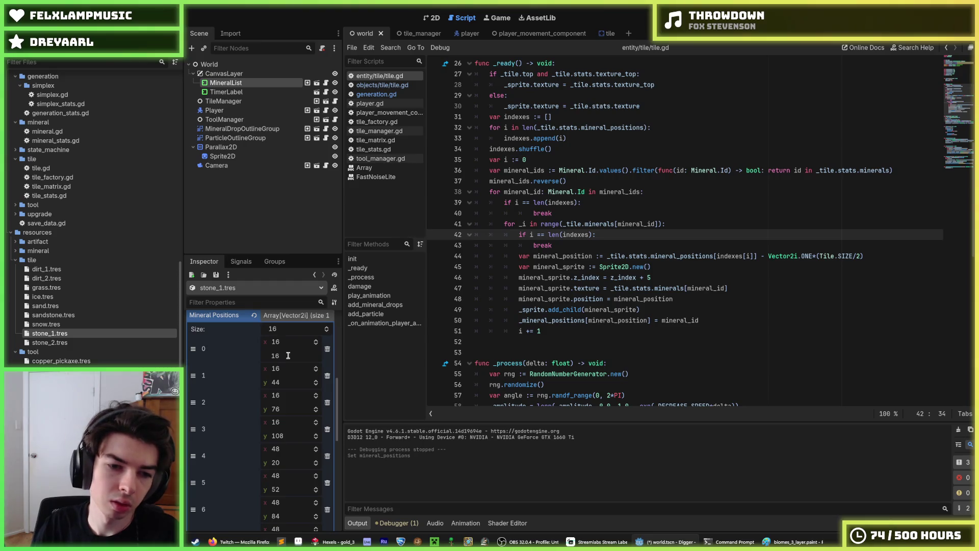
{"action": "key", "text": "Tab"}
{"action": "key", "text": "Tab"}
{"action": "type", "text": "4"}
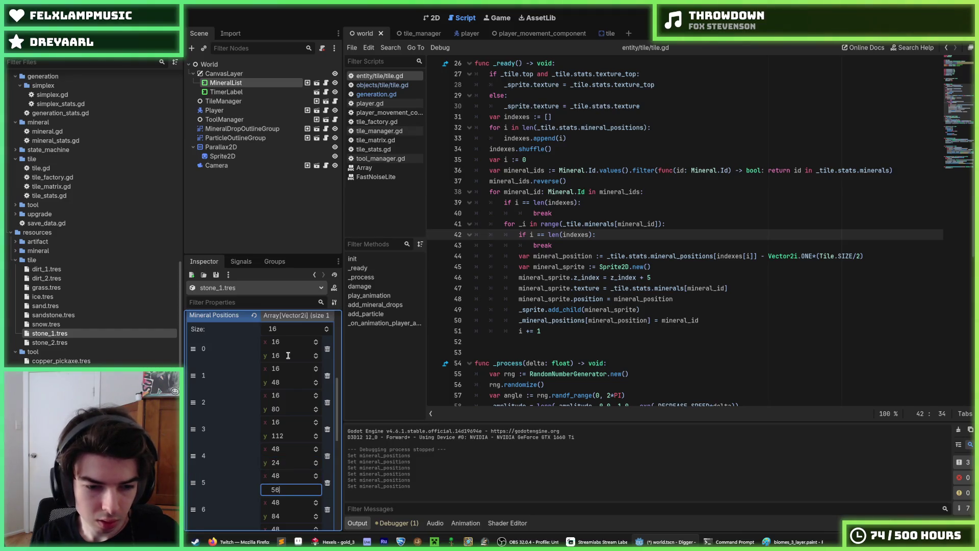
{"action": "type", "text": "88"}
{"action": "key", "text": "Return"}
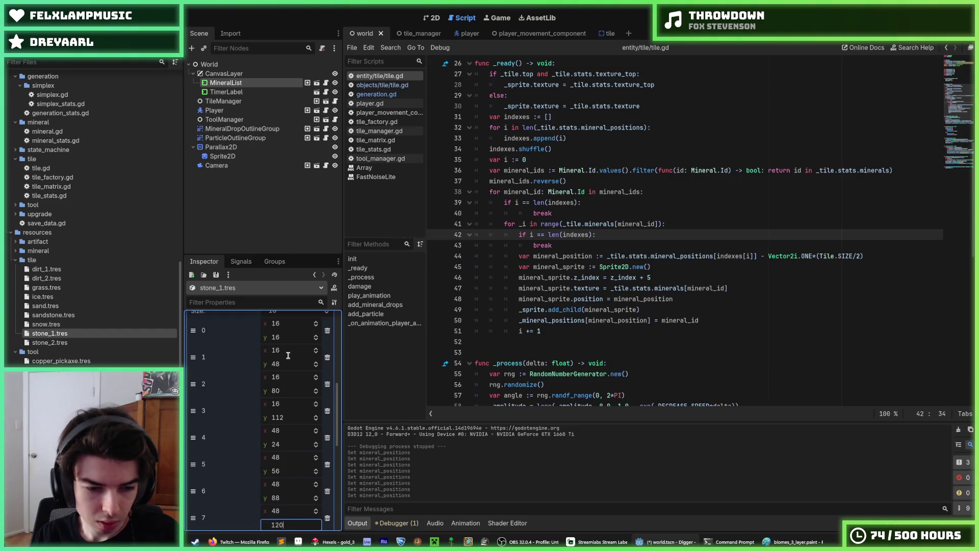
{"action": "key", "text": "Return"}
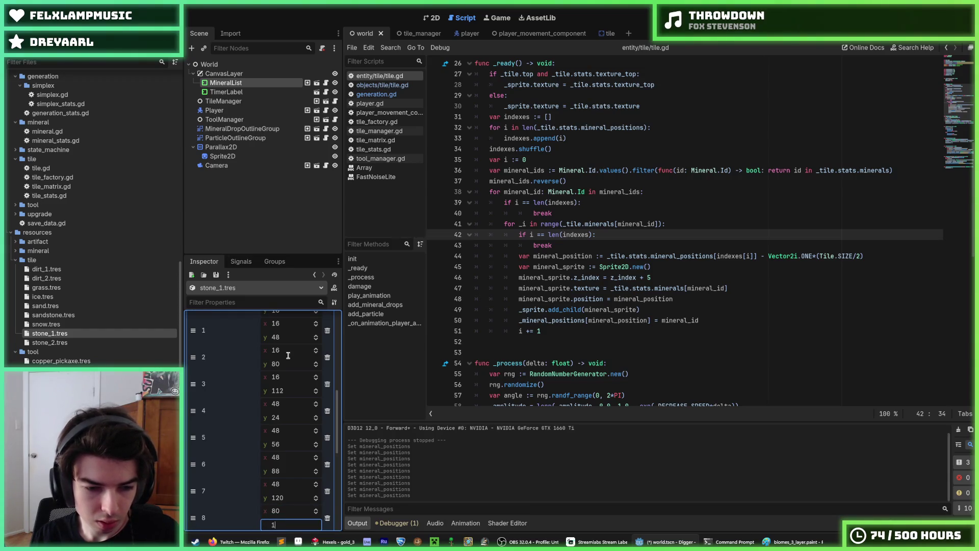
{"action": "type", "text": "6"}
{"action": "key", "text": "Return"}
{"action": "key", "text": "Return"}
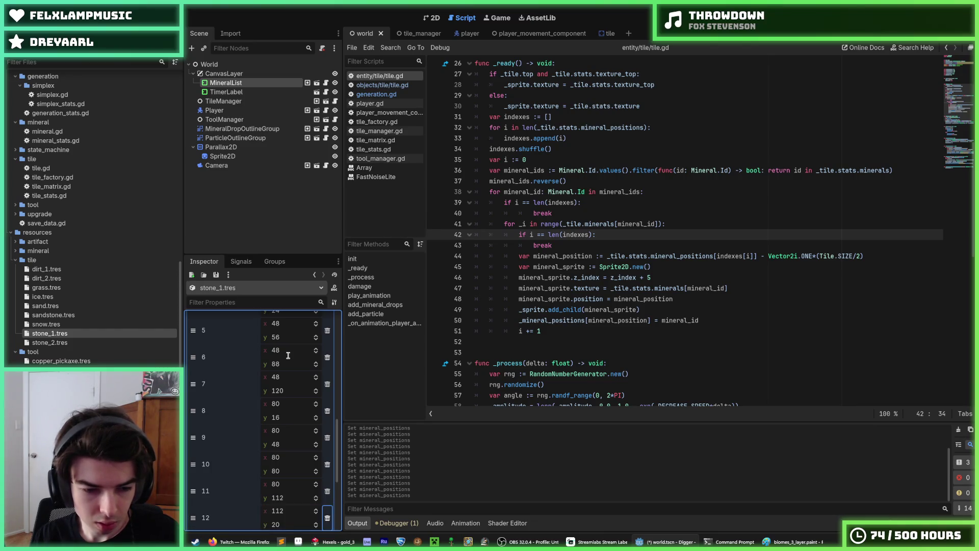
{"action": "type", "text": "4"}
{"action": "key", "text": "Return"}
{"action": "type", "text": "88"}
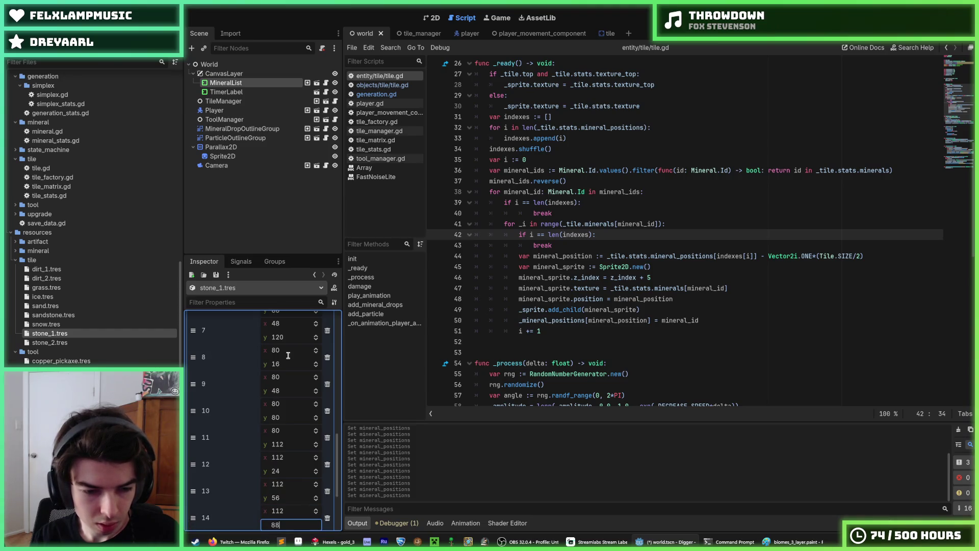
{"action": "key", "text": "Return"}
{"action": "scroll", "coordinate": [287, 355], "scroll_direction": "down", "scroll_amount": 2}
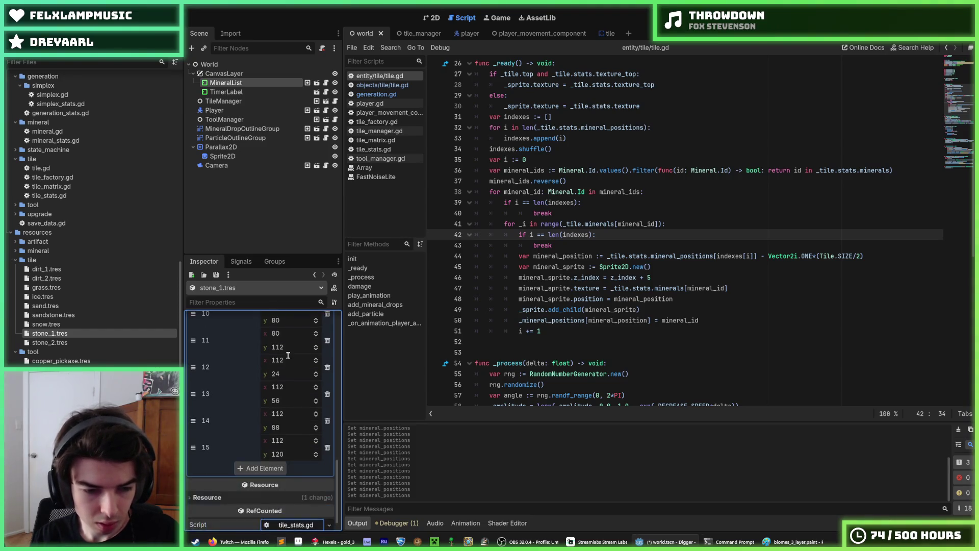
{"action": "key", "text": "ctrl+s"}
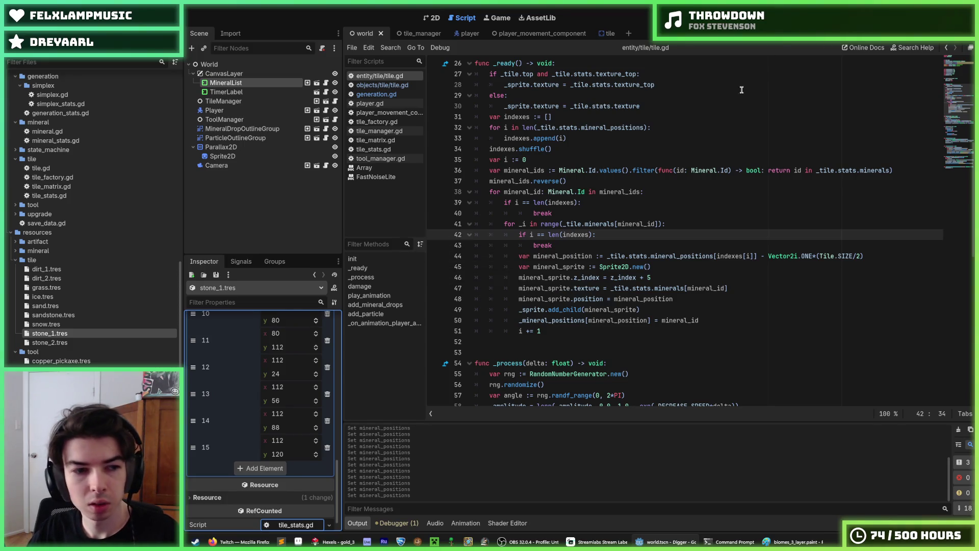
{"action": "key", "text": "F5"}
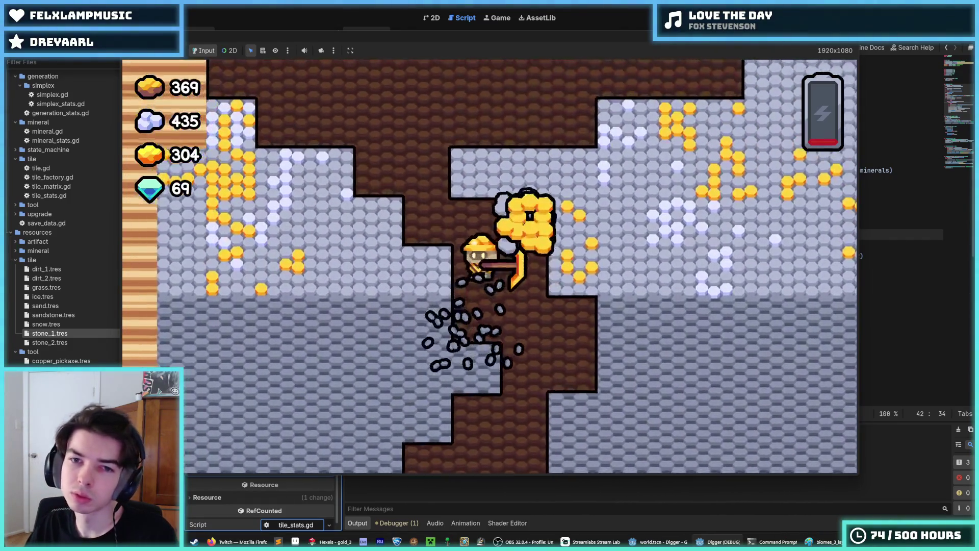
Stop the running play-test and return to the editor.
{"action": "key", "text": "F8"}
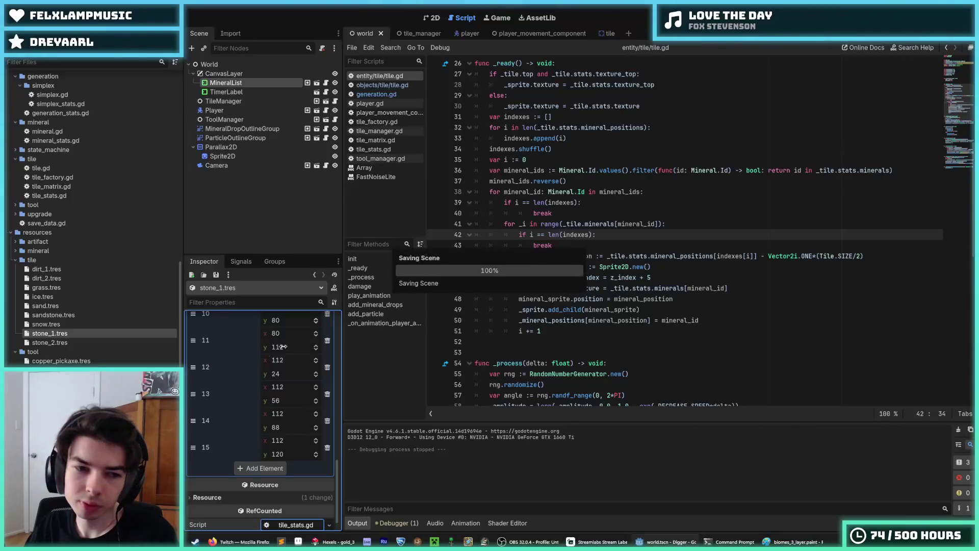
Copy stone_1's sixteen Mineral Positions into stone_2 and run the game to test it.
{"action": "right_click", "coordinate": [220, 397]}
{"action": "left_click", "coordinate": [235, 406]}
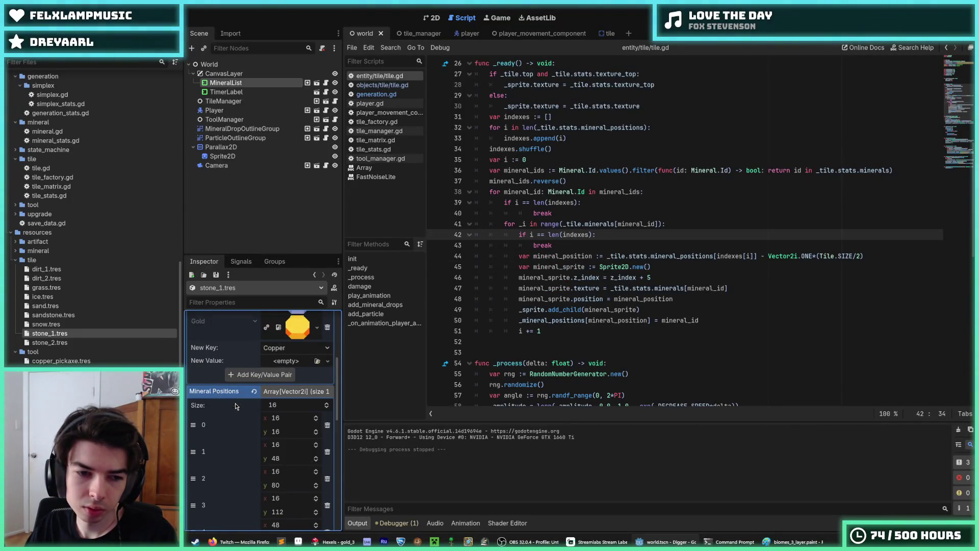
{"action": "left_click", "coordinate": [104, 344]}
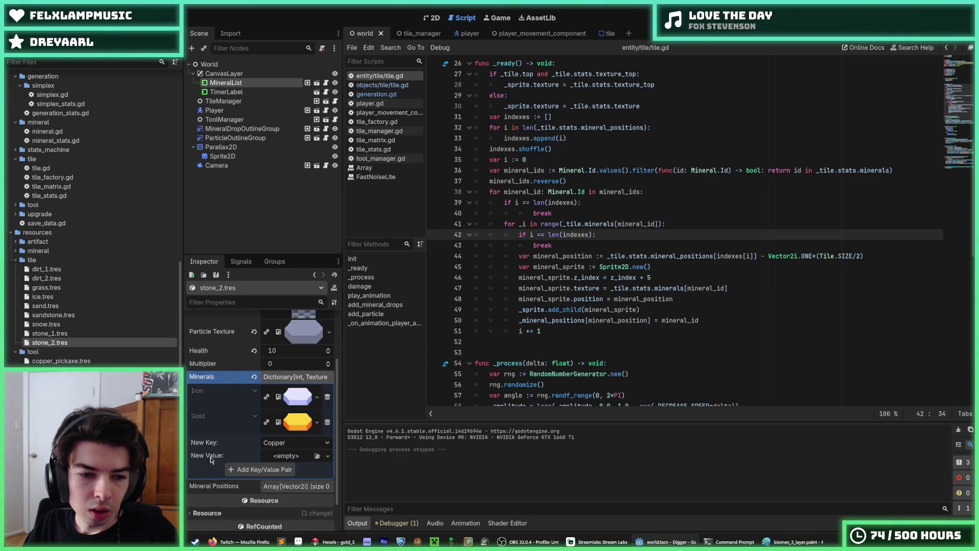
{"action": "right_click", "coordinate": [216, 490]}
{"action": "left_click", "coordinate": [238, 491]}
{"action": "left_click", "coordinate": [292, 486]}
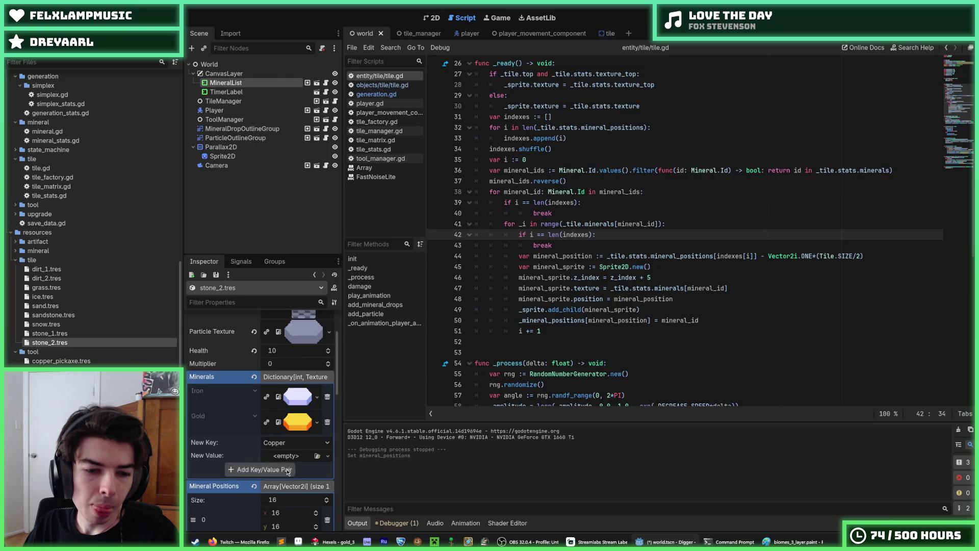
{"action": "scroll", "coordinate": [241, 410], "scroll_direction": "down", "scroll_amount": 5}
{"action": "scroll", "coordinate": [240, 410], "scroll_direction": "up", "scroll_amount": 3}
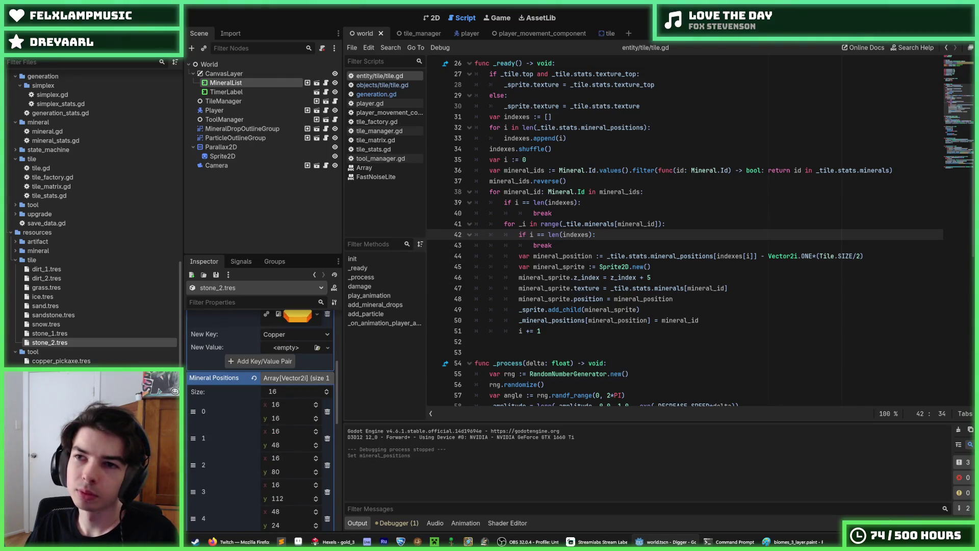
{"action": "key", "text": "F5"}
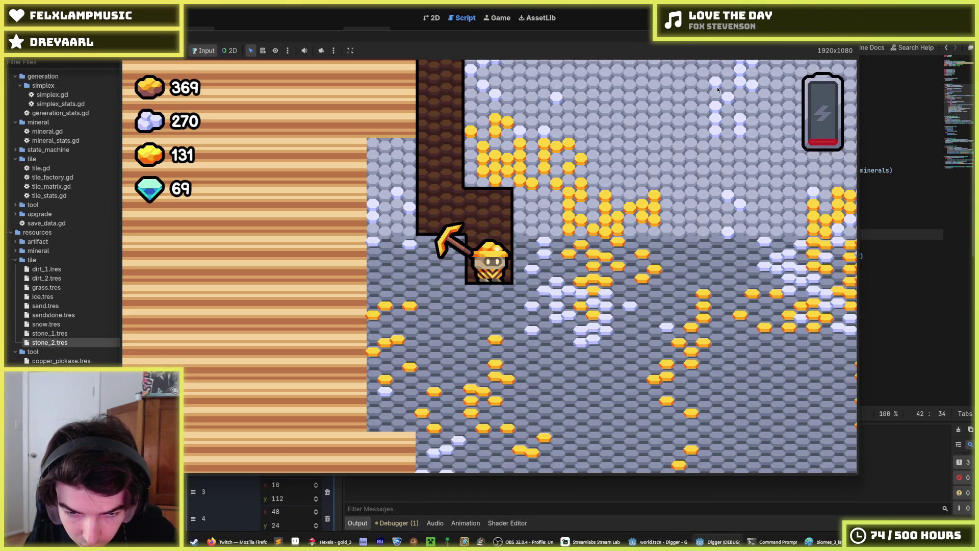
Dig down and left through the stone, then stop the running game.
{"action": "key", "text": "Down"}
{"action": "key", "text": "Left"}
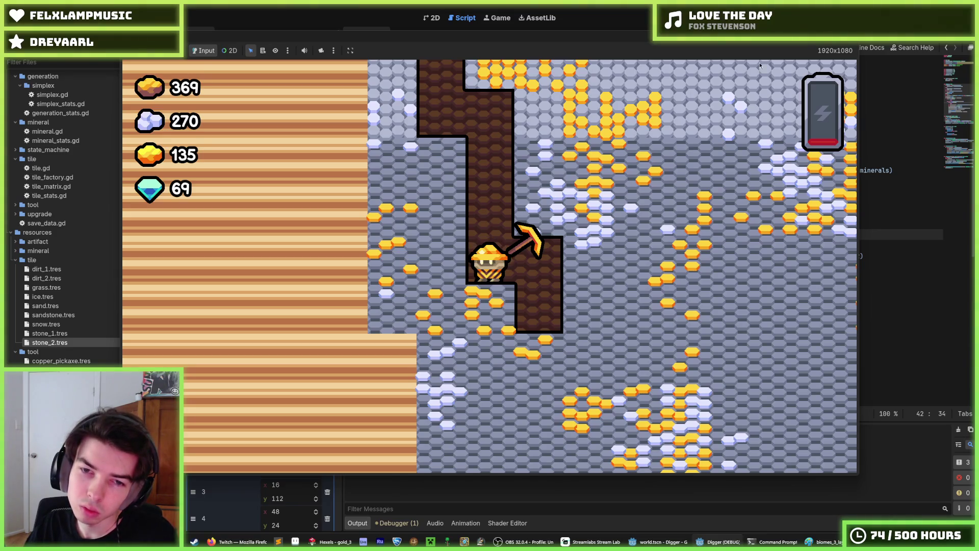
{"action": "key", "text": "F8"}
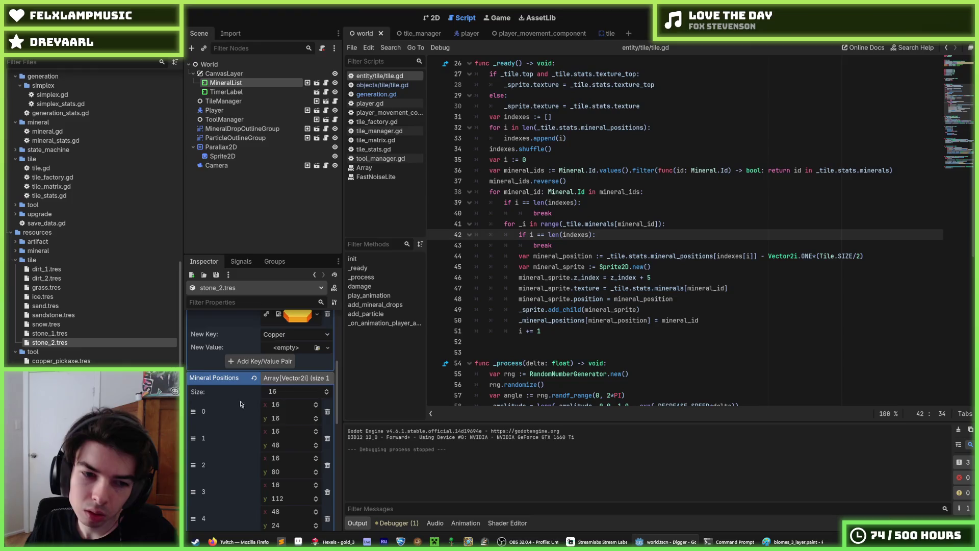
{"action": "scroll", "coordinate": [223, 420], "scroll_direction": "up", "scroll_amount": 2}
{"action": "scroll", "coordinate": [223, 420], "scroll_direction": "down", "scroll_amount": 2}
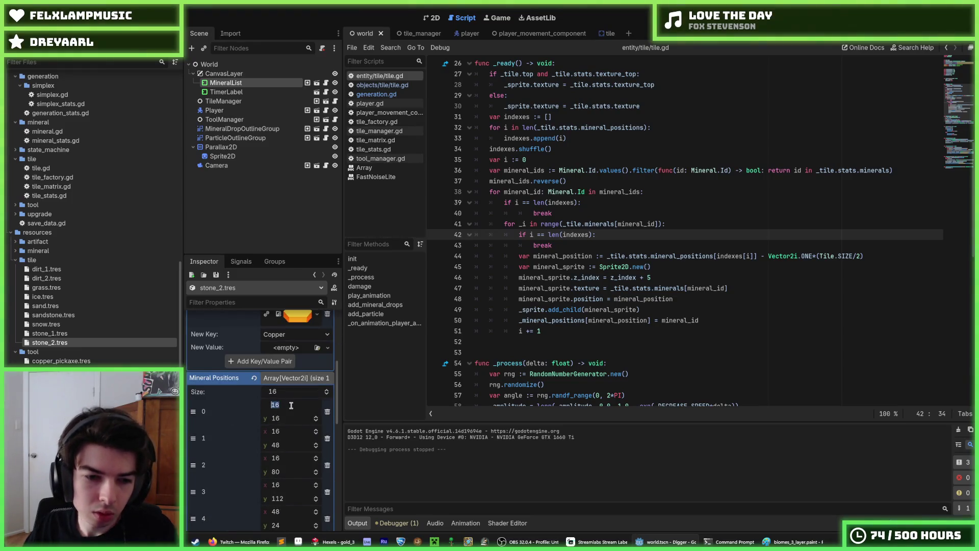
{"action": "type", "text": "20"}
Set stone_2 elements 0–4 to x 20 with y values 116 and 20.
{"action": "key", "text": "Tab"}
{"action": "type", "text": "2"}
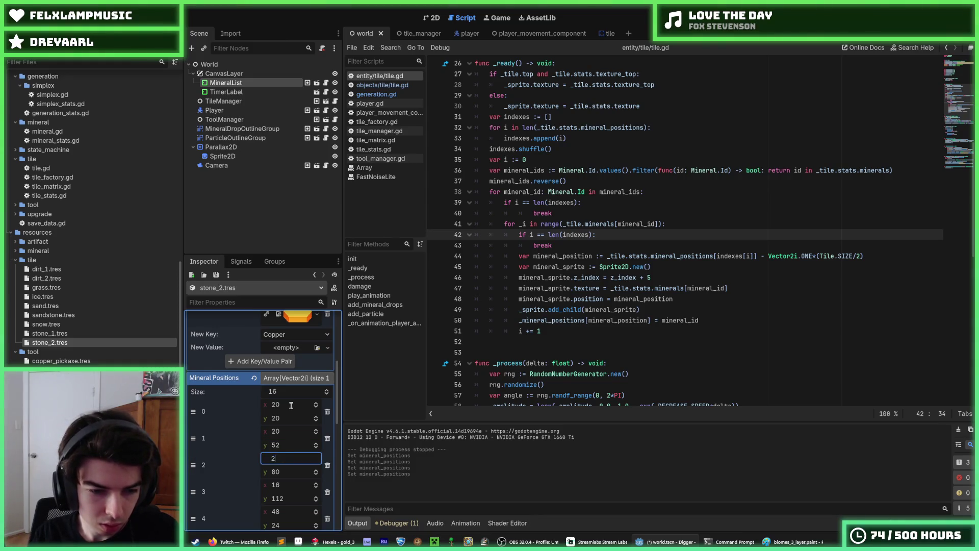
{"action": "type", "text": "20"}
{"action": "key", "text": "Tab"}
{"action": "type", "text": "84"}
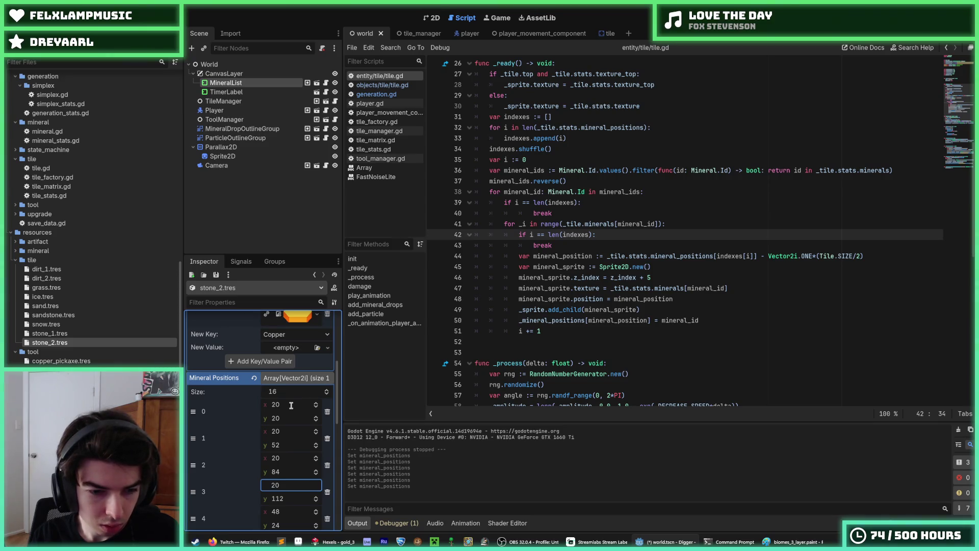
{"action": "key", "text": "Tab"}
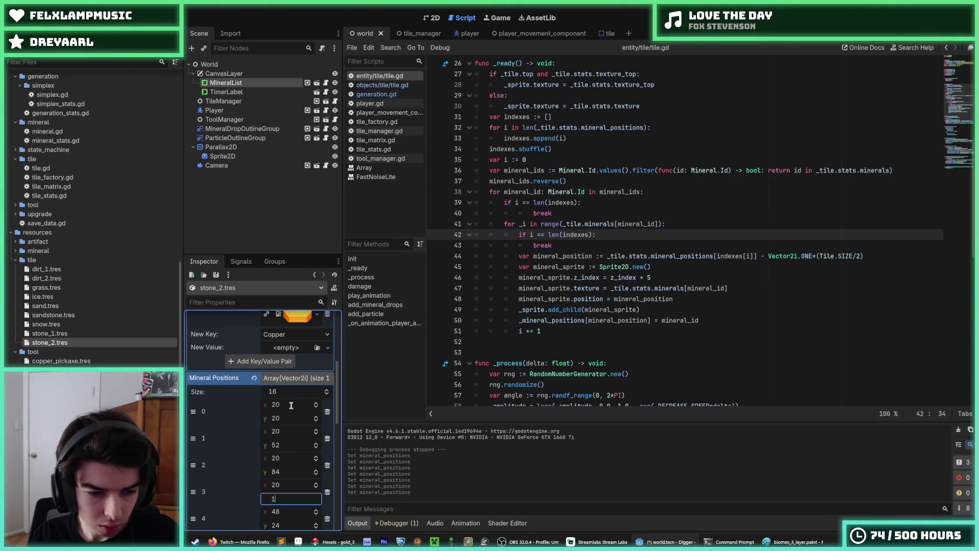
{"action": "type", "text": "16"}
{"action": "key", "text": "Return"}
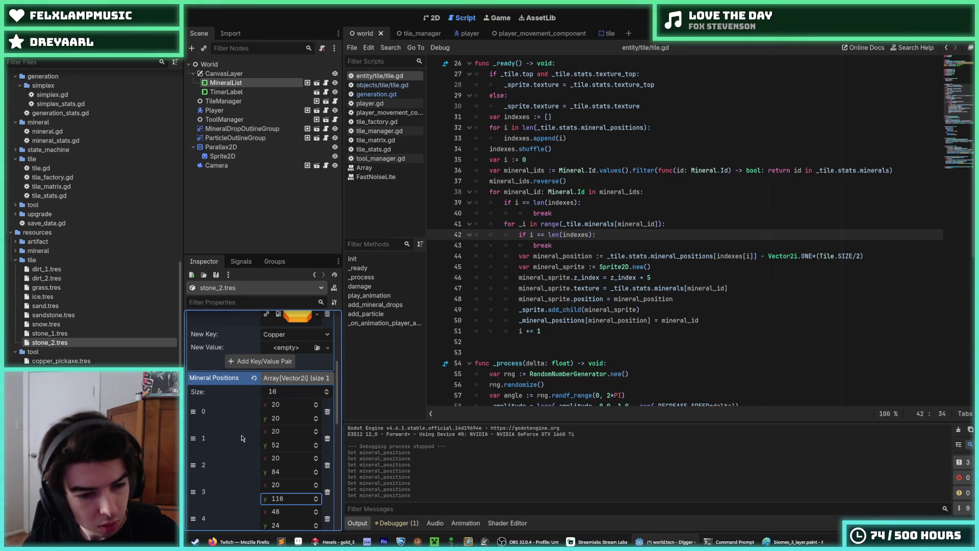
{"action": "scroll", "coordinate": [281, 476], "scroll_direction": "down", "scroll_amount": 1}
{"action": "left_click", "coordinate": [282, 485]}
{"action": "type", "text": "52"}
{"action": "left_click", "coordinate": [297, 498]}
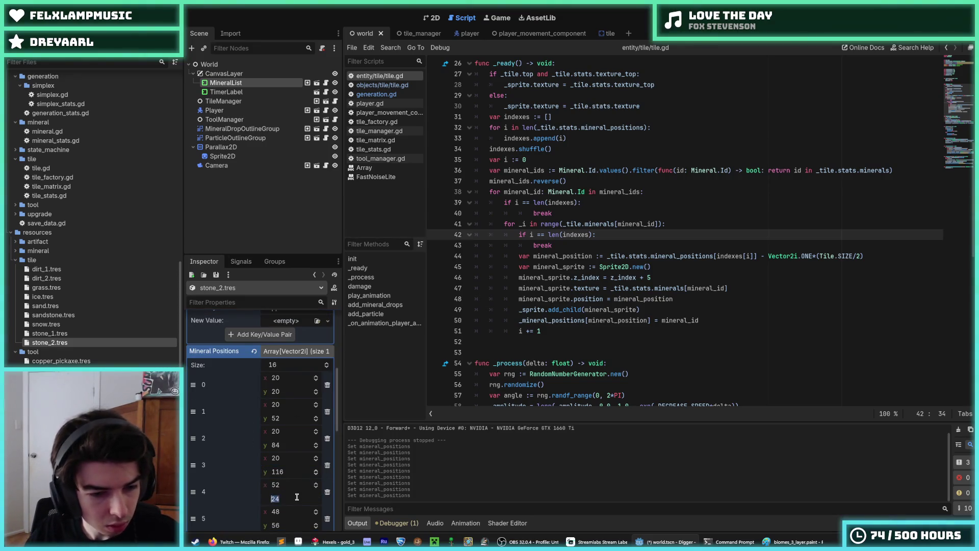
{"action": "type", "text": "20"}
{"action": "key", "text": "Return"}
{"action": "scroll", "coordinate": [297, 498], "scroll_direction": "down", "scroll_amount": 2}
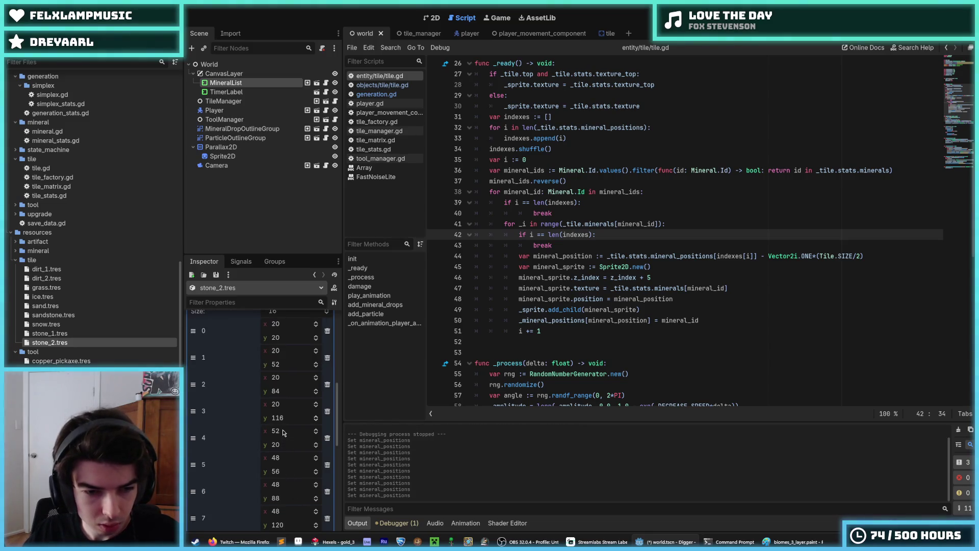
Move elements 5–7 onto the 52 column with y values 52 and 84.
{"action": "left_click", "coordinate": [277, 457]}
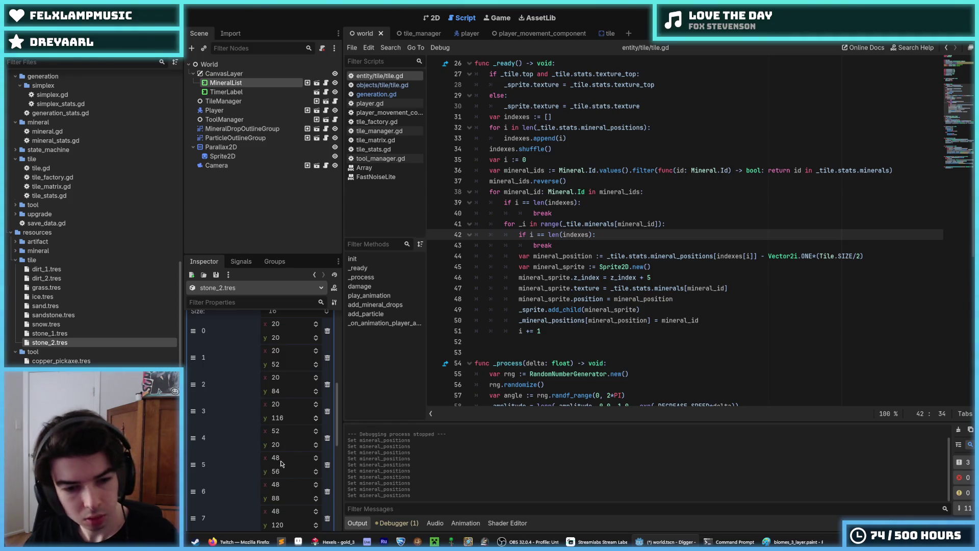
{"action": "scroll", "coordinate": [252, 459], "scroll_direction": "down", "scroll_amount": 2}
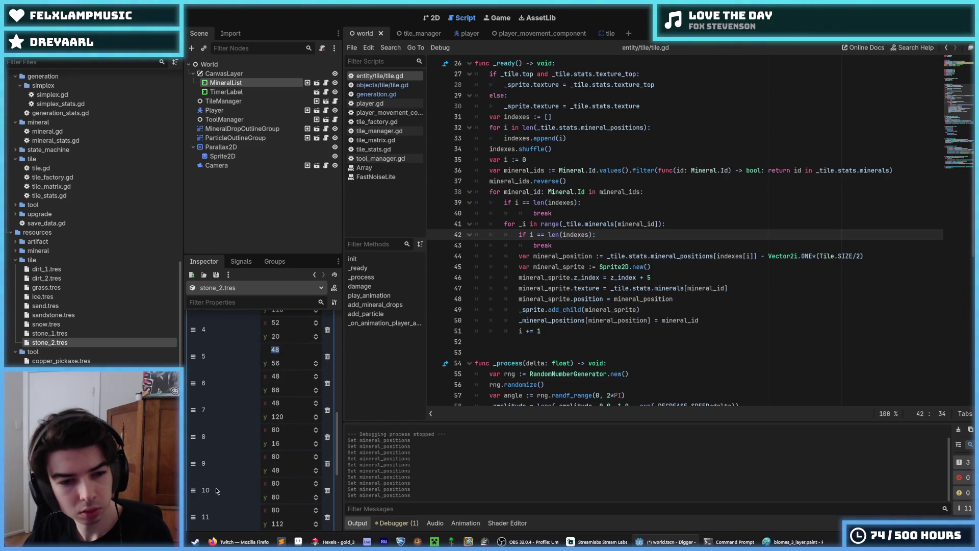
{"action": "scroll", "coordinate": [230, 477], "scroll_direction": "down", "scroll_amount": 2}
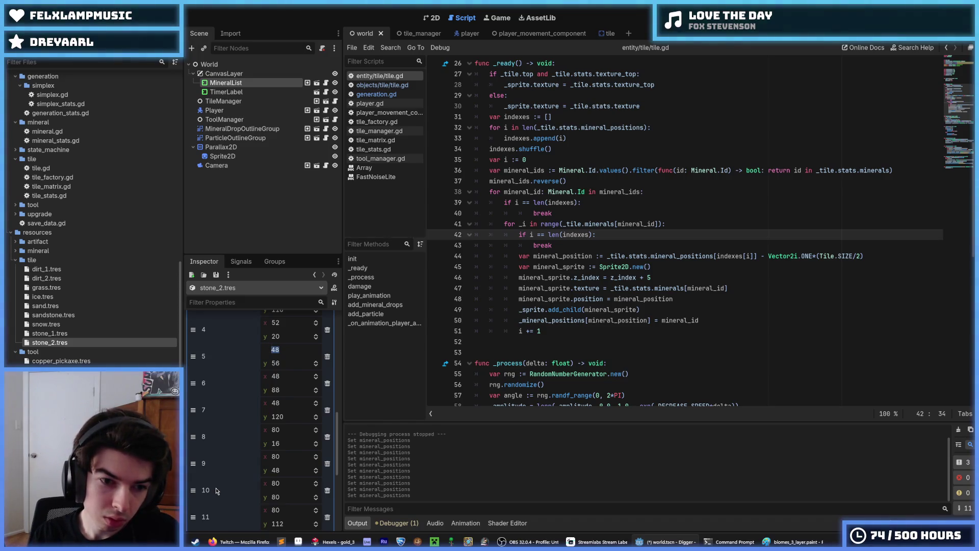
{"action": "type", "text": "52"}
{"action": "key", "text": "Tab"}
{"action": "type", "text": "5"}
{"action": "key", "text": "Tab"}
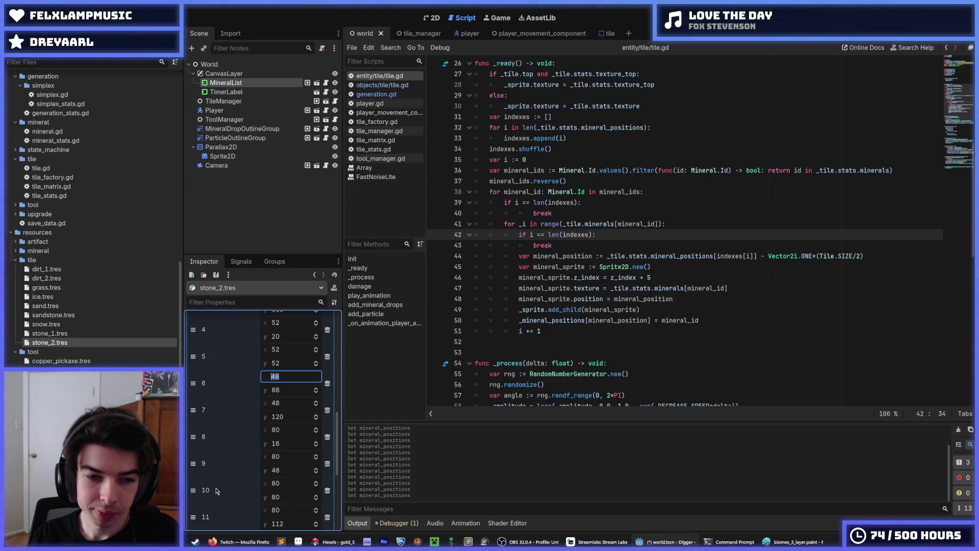
{"action": "type", "text": "52"}
{"action": "key", "text": "Tab"}
{"action": "type", "text": "4"}
{"action": "key", "text": "Tab"}
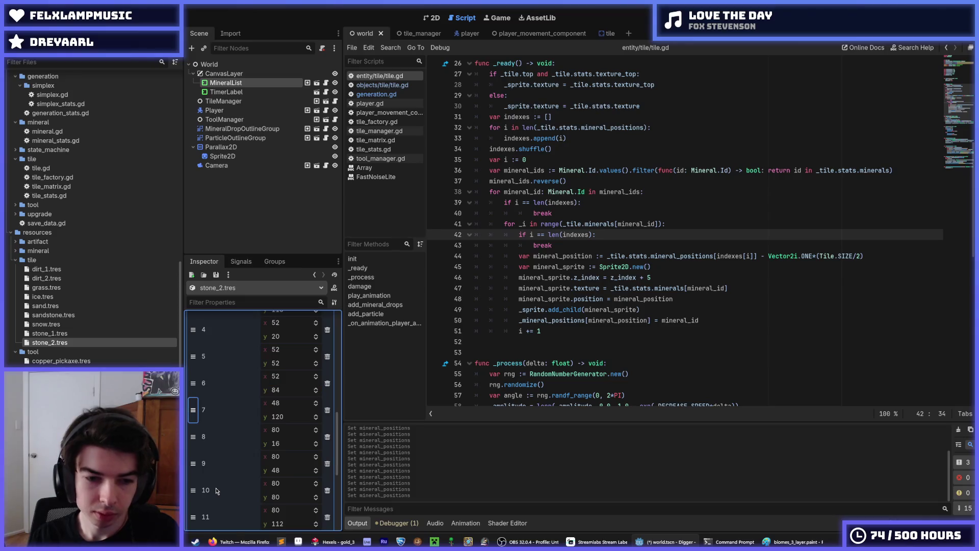
{"action": "key", "text": "Tab"}
{"action": "key", "text": "Tab"}
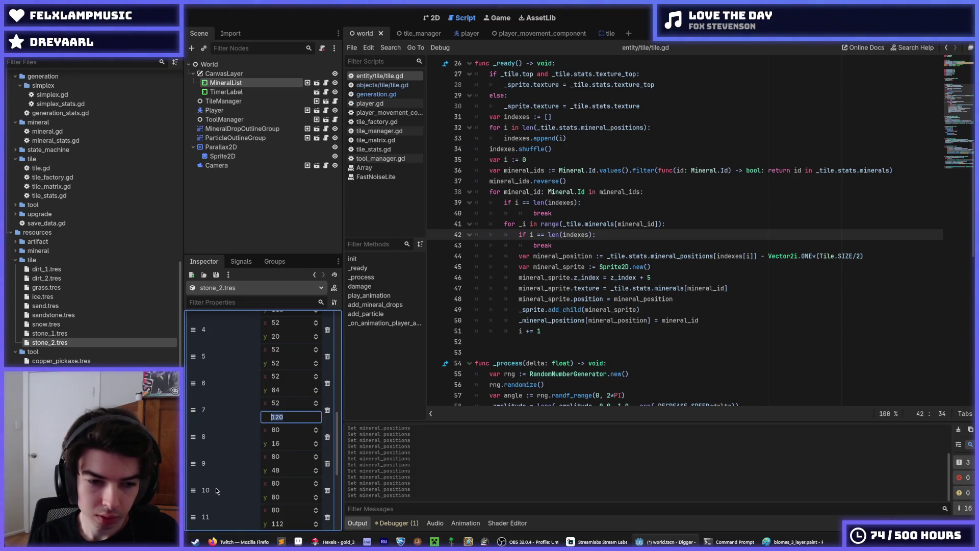
{"action": "key", "text": "Tab"}
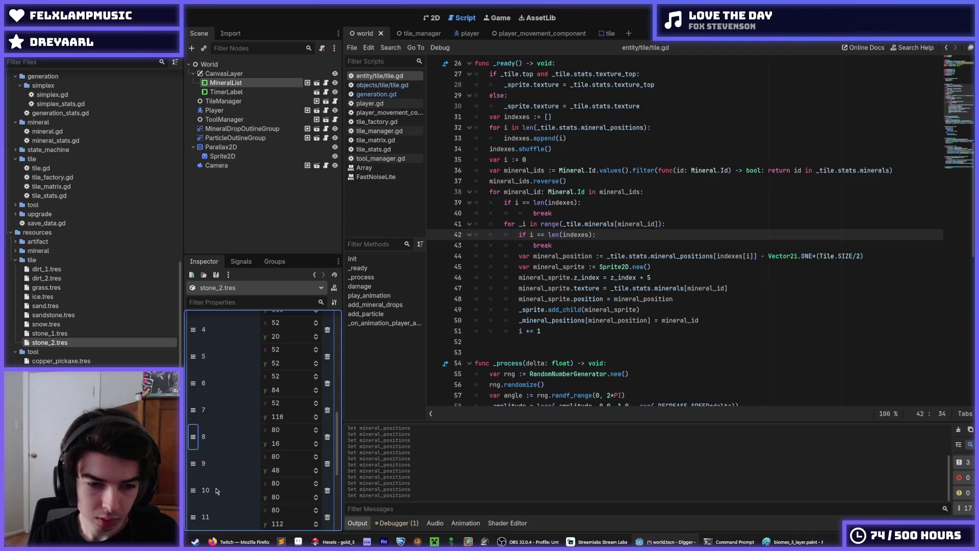
{"action": "key", "text": "Tab"}
Move elements 8–11 onto the 84 column, starting at y 20.
{"action": "key", "text": "Tab"}
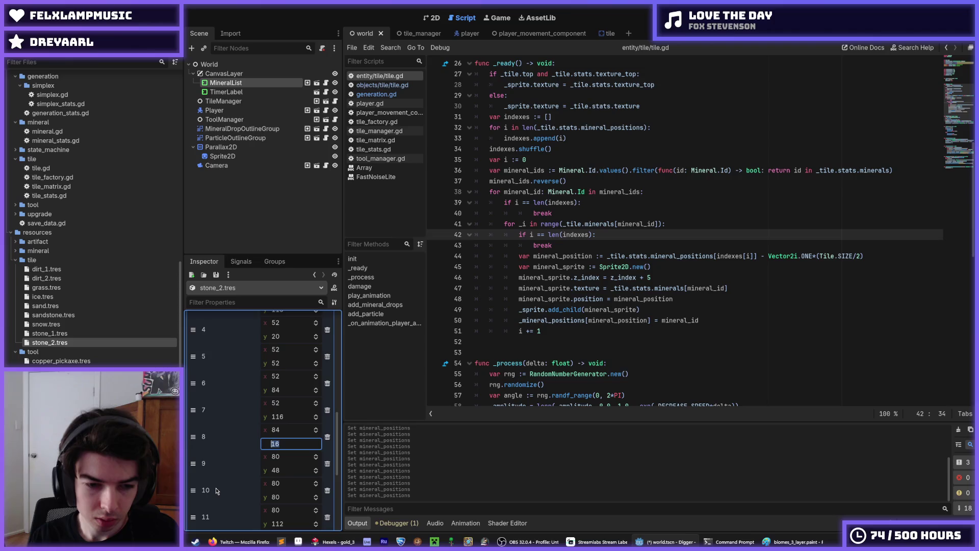
{"action": "key", "text": "Tab"}
{"action": "key", "text": "Tab"}
{"action": "type", "text": "84"}
{"action": "key", "text": "Tab"}
{"action": "key", "text": "Tab"}
{"action": "key", "text": "Tab"}
{"action": "type", "text": "84"}
{"action": "key", "text": "Tab"}
{"action": "key", "text": "Tab"}
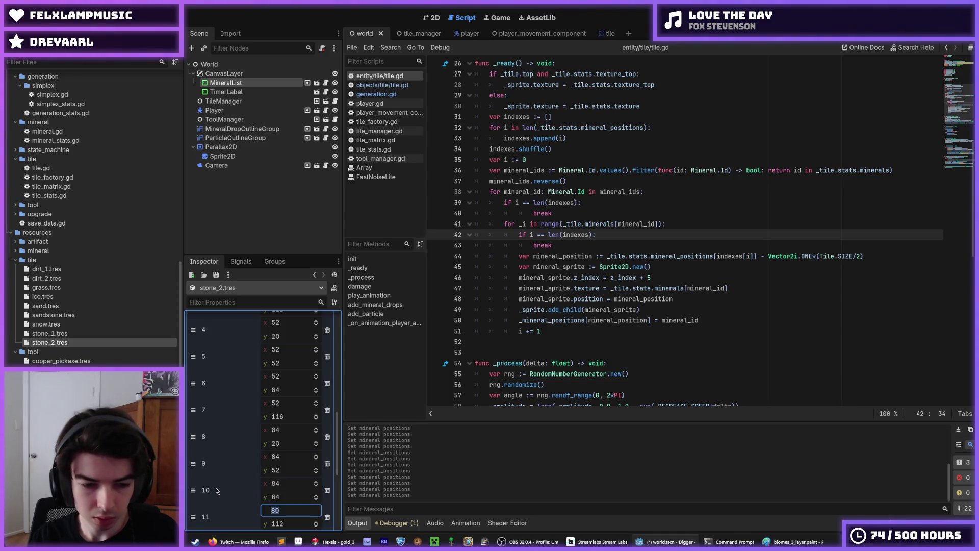
{"action": "key", "text": "Tab"}
{"action": "type", "text": "16"}
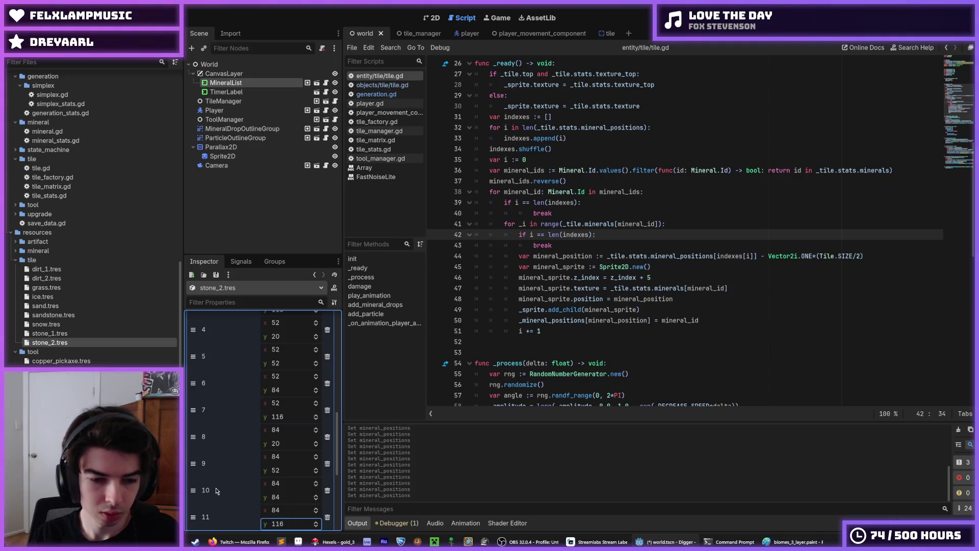
{"action": "scroll", "coordinate": [216, 491], "scroll_direction": "down", "scroll_amount": 3}
Move elements 12–15 onto the 116 column starting at y 20, then launch the game.
{"action": "left_click", "coordinate": [278, 376]}
{"action": "type", "text": "116"}
{"action": "key", "text": "Tab"}
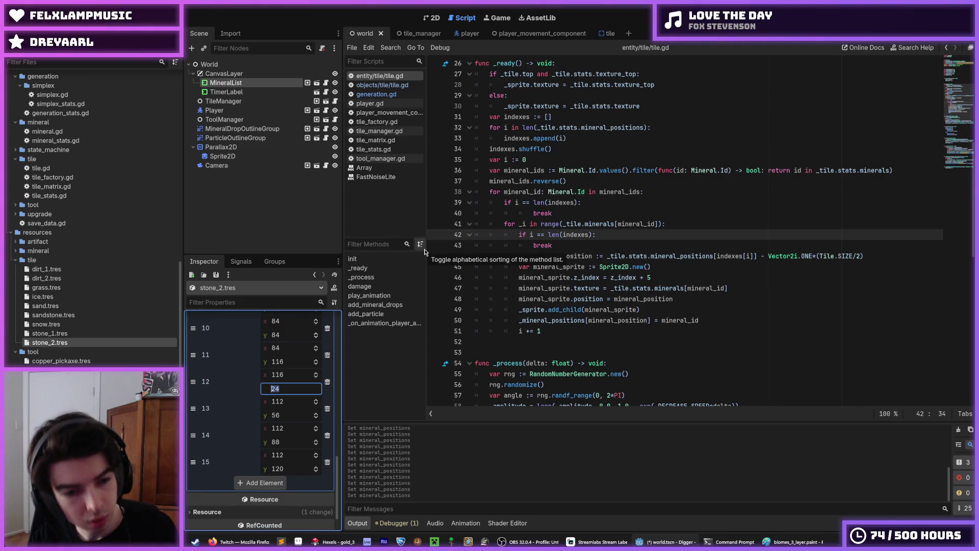
{"action": "type", "text": "20"}
{"action": "key", "text": "Tab"}
{"action": "key", "text": "Tab"}
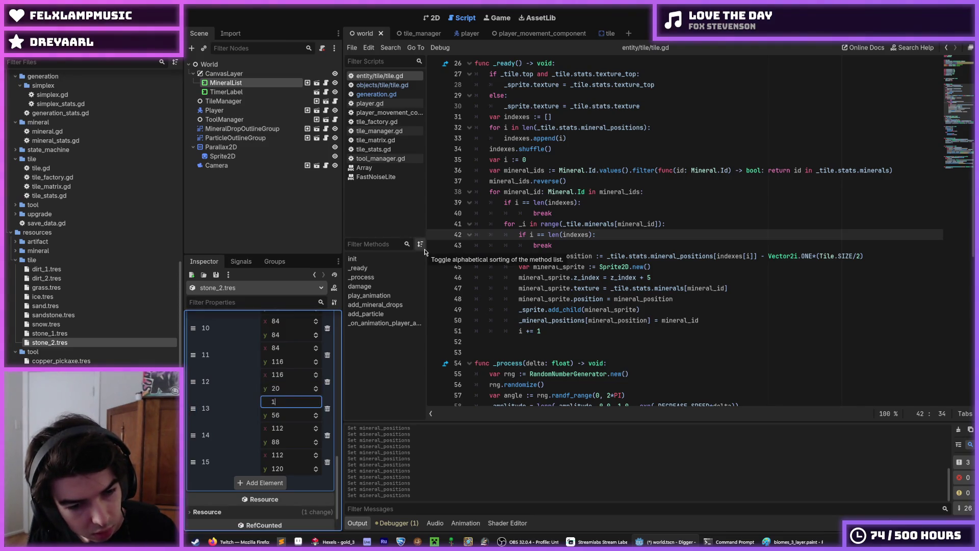
{"action": "type", "text": "16"}
{"action": "key", "text": "Tab"}
{"action": "type", "text": "52"}
{"action": "key", "text": "Tab"}
{"action": "key", "text": "Tab"}
{"action": "type", "text": "116"}
{"action": "key", "text": "Tab"}
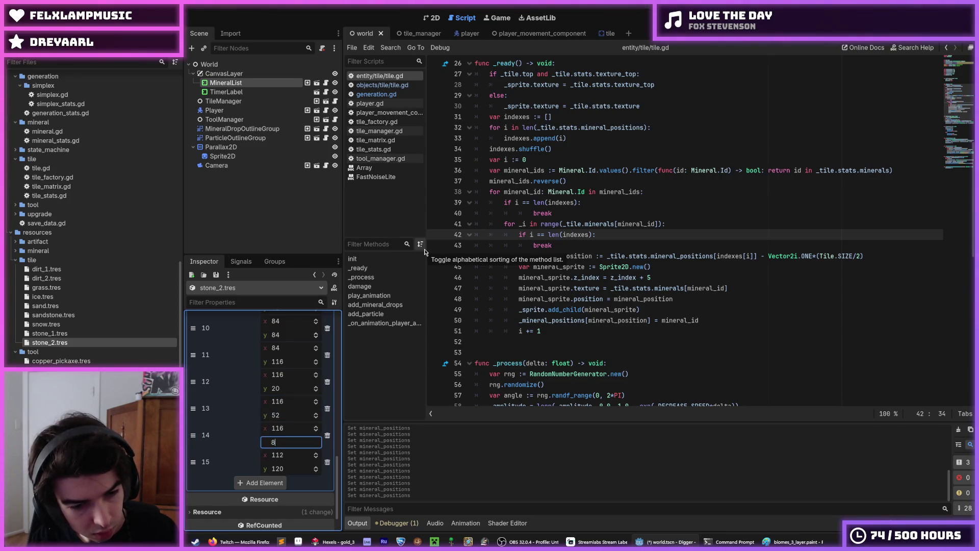
{"action": "type", "text": "4"}
{"action": "key", "text": "Tab"}
{"action": "key", "text": "Tab"}
{"action": "type", "text": "11"}
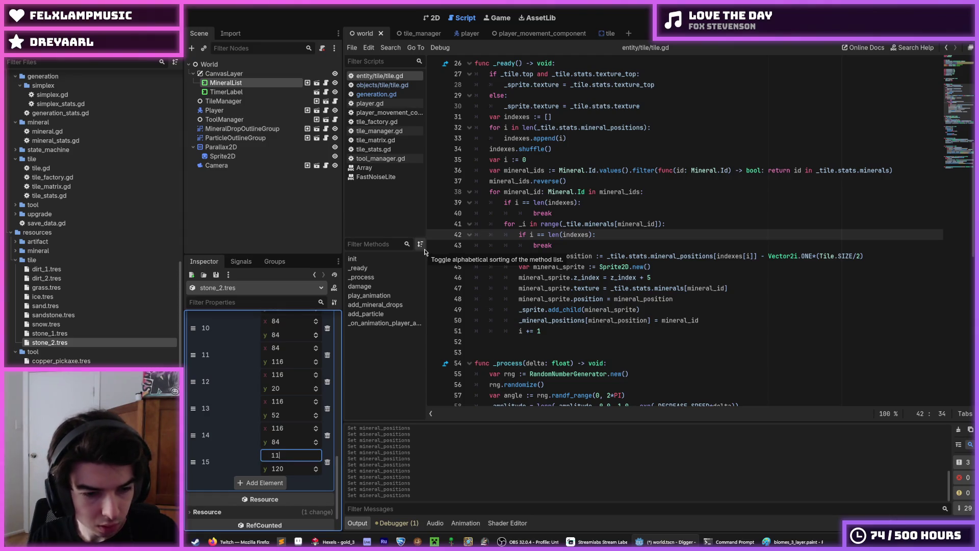
{"action": "key", "text": "Tab"}
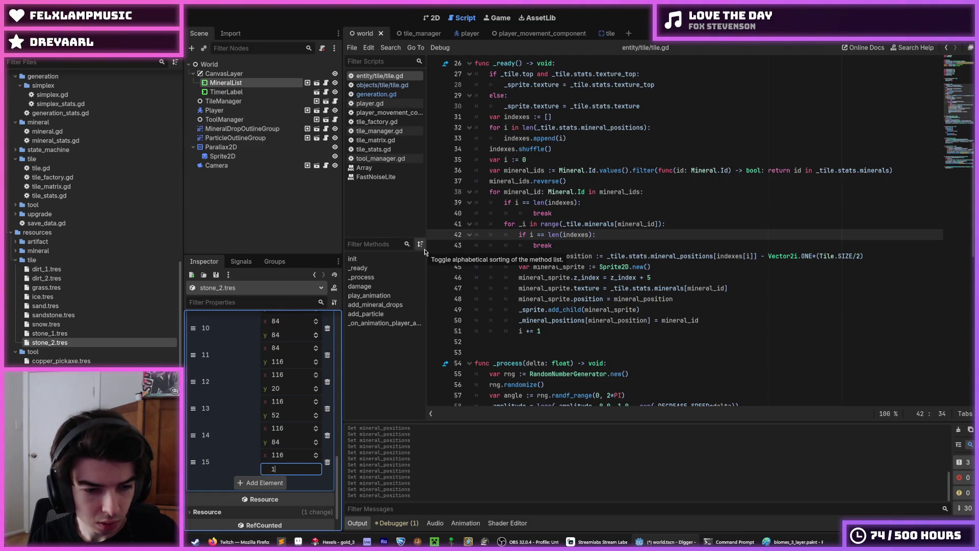
{"action": "key", "text": "F5"}
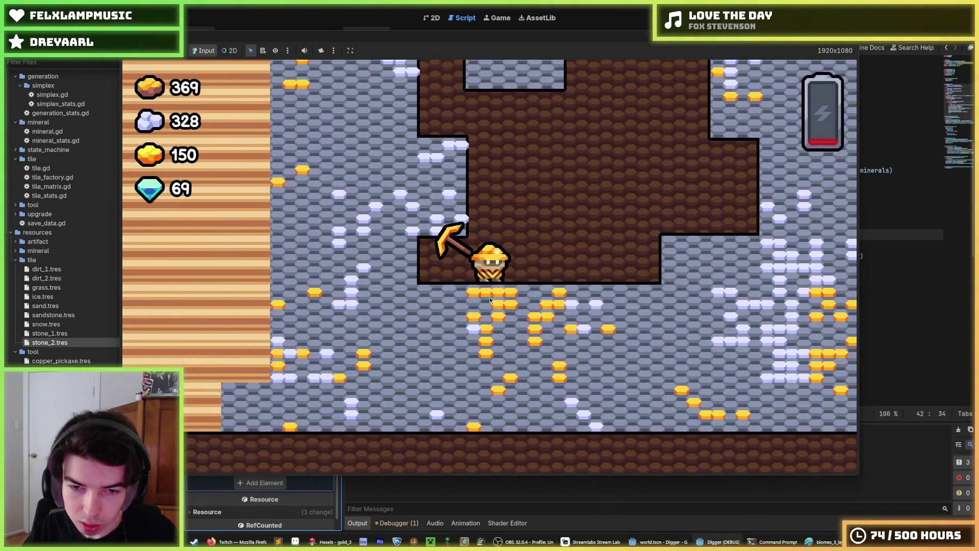
Stop the running game and return to stone_2's mineral positions in the editor.
{"action": "key", "text": "F8"}
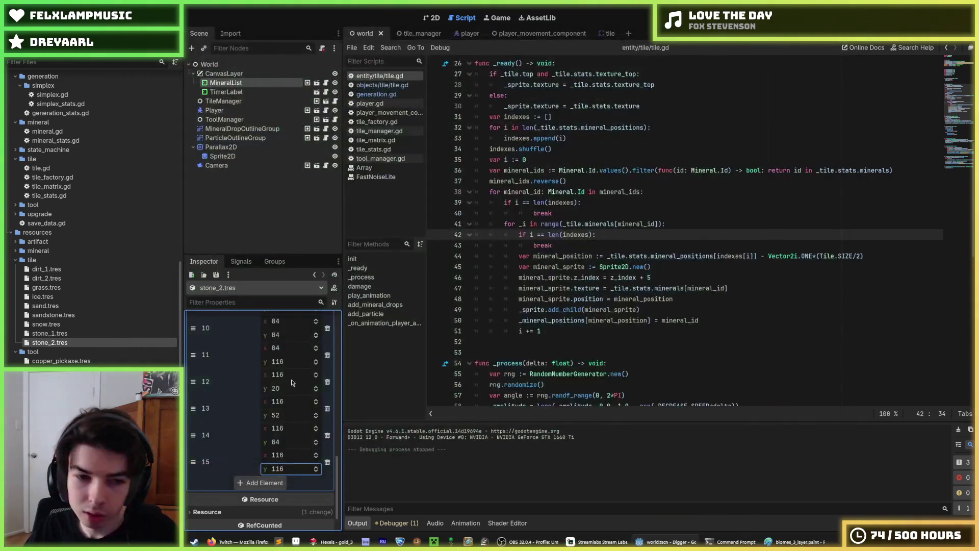
{"action": "scroll", "coordinate": [244, 384], "scroll_direction": "up", "scroll_amount": 5}
Set the y values of mineral positions 0–3 to 4, 38, 68 and 100.
{"action": "left_click", "coordinate": [285, 420]}
{"action": "type", "text": "4"}
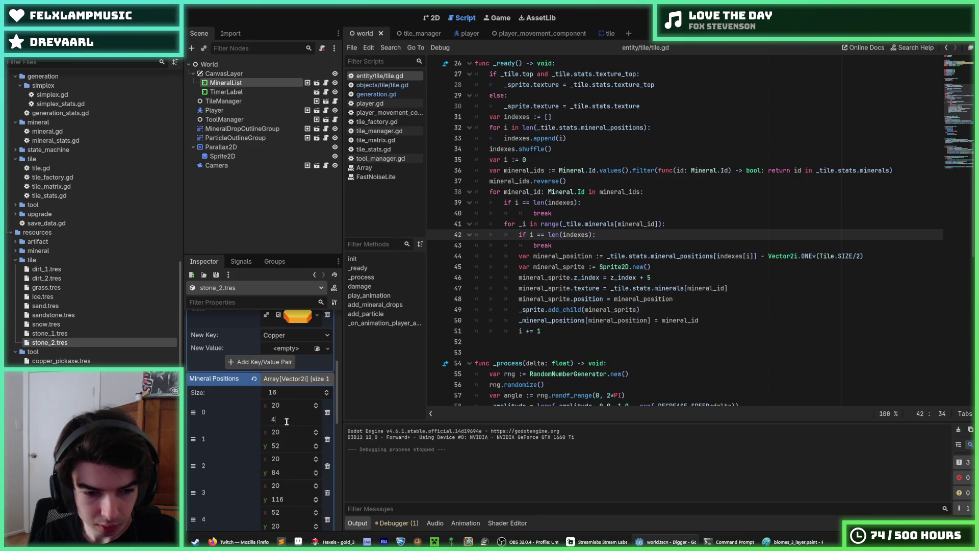
{"action": "key", "text": "Return"}
{"action": "key", "text": "Tab"}
{"action": "key", "text": "Tab"}
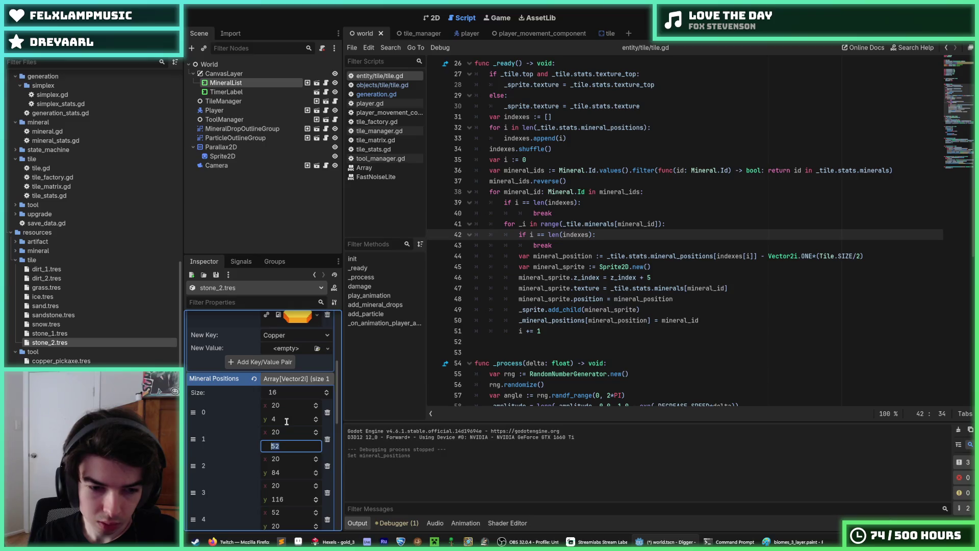
{"action": "key", "text": "Return"}
{"action": "key", "text": "Tab"}
{"action": "key", "text": "Tab"}
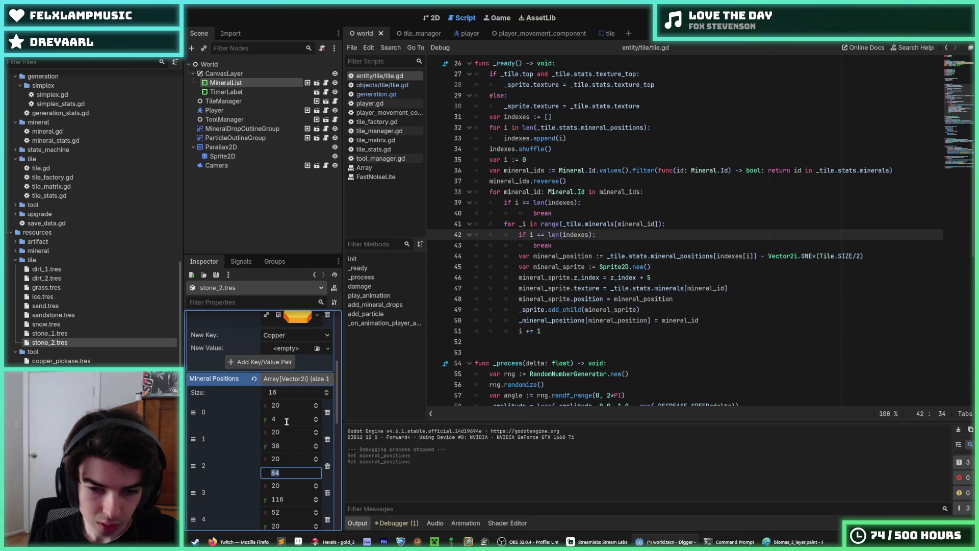
{"action": "key", "text": "Return"}
{"action": "key", "text": "Tab"}
{"action": "key", "text": "Tab"}
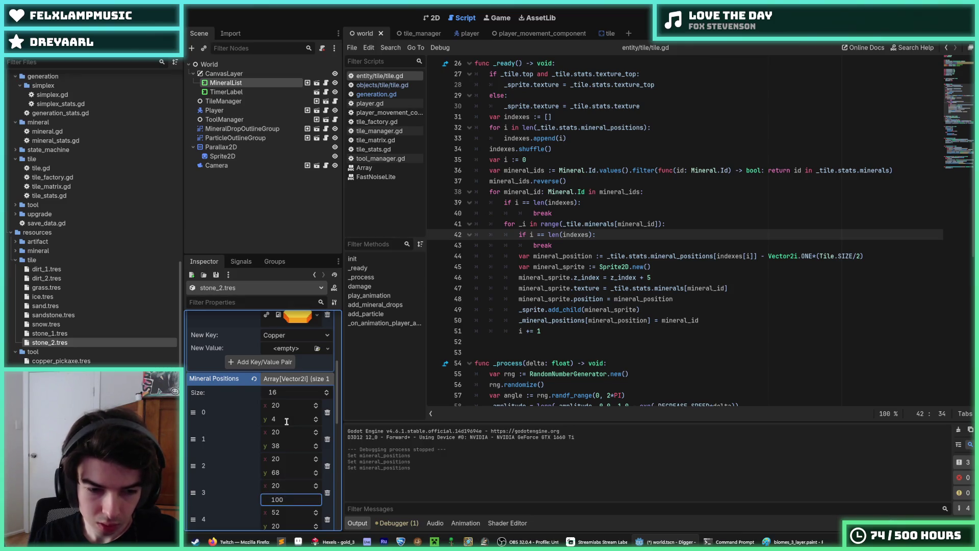
{"action": "key", "text": "Return"}
Set the y values of mineral positions 4–7 to 36, 68, 100 and 132.
{"action": "key", "text": "Tab"}
{"action": "key", "text": "Tab"}
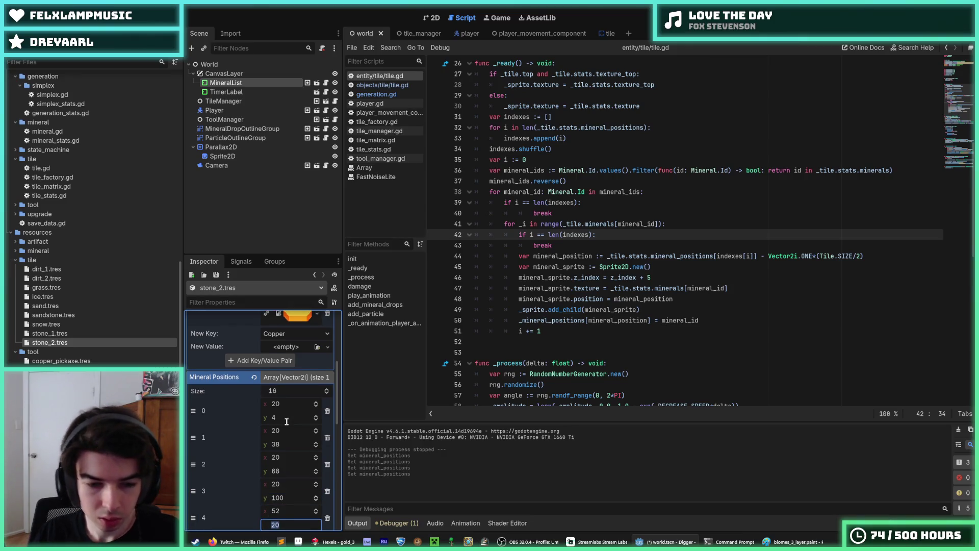
{"action": "scroll", "coordinate": [287, 421], "scroll_direction": "down", "scroll_amount": 1}
{"action": "scroll", "coordinate": [286, 421], "scroll_direction": "down", "scroll_amount": 1}
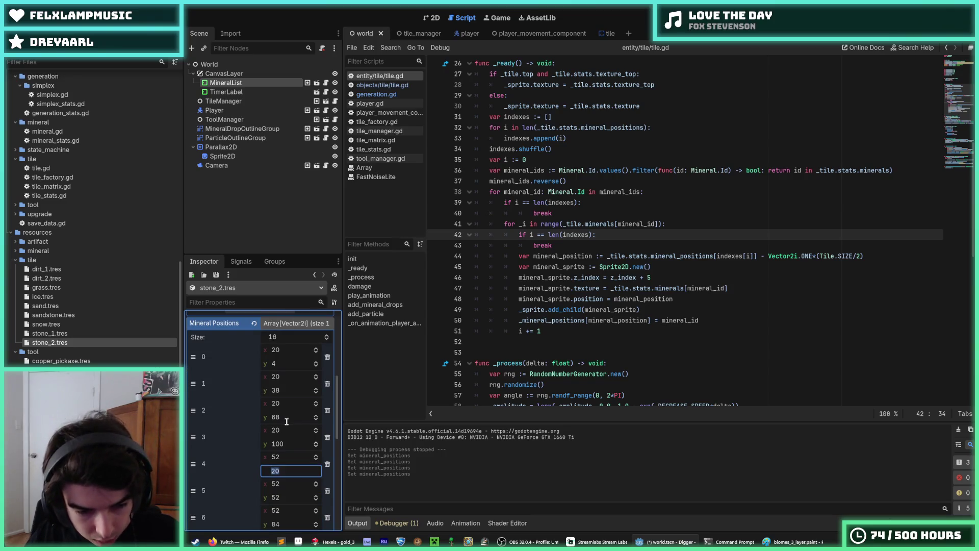
{"action": "key", "text": "Return"}
{"action": "key", "text": "Tab"}
{"action": "key", "text": "Tab"}
{"action": "key", "text": "Tab"}
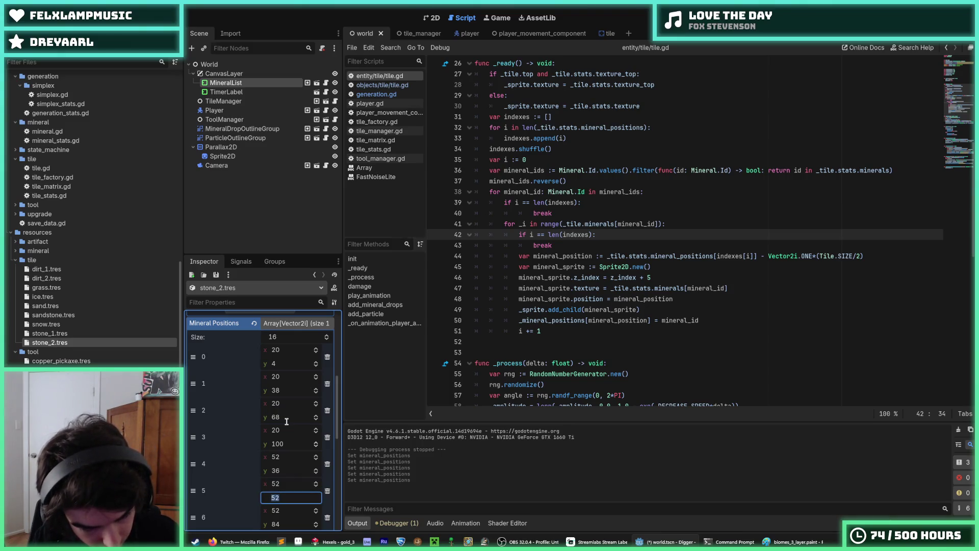
{"action": "type", "text": "68"}
{"action": "key", "text": "Return"}
{"action": "key", "text": "Tab"}
{"action": "key", "text": "Tab"}
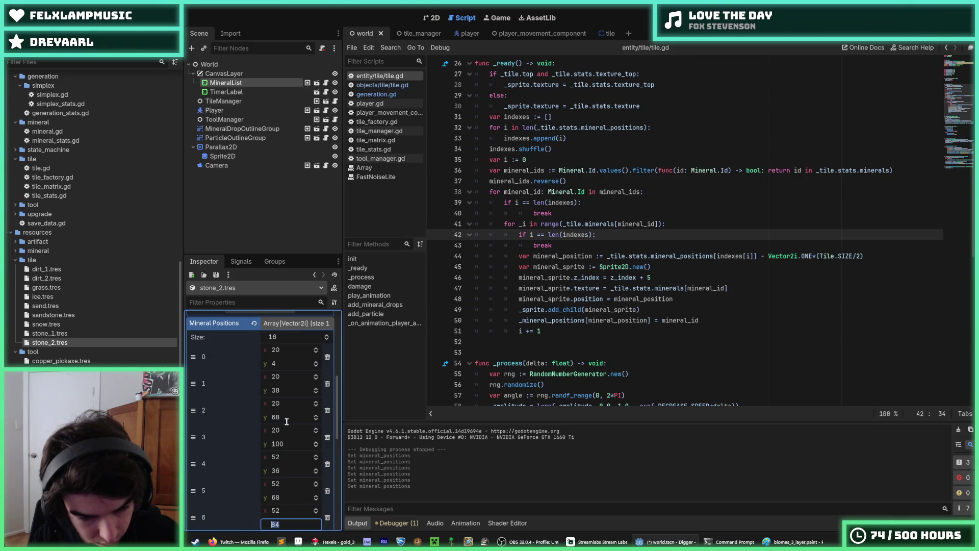
{"action": "key", "text": "Return"}
{"action": "key", "text": "Tab"}
{"action": "key", "text": "Tab"}
{"action": "key", "text": "Tab"}
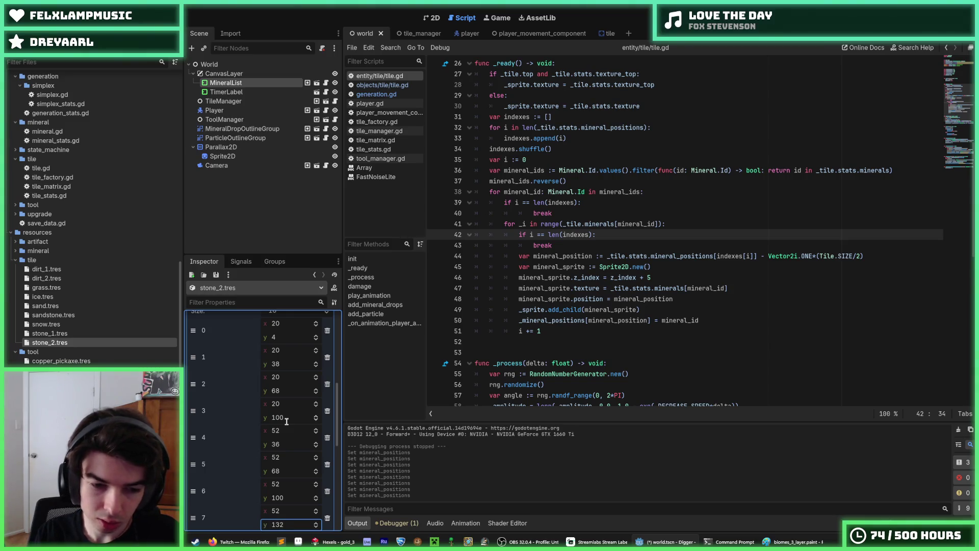
{"action": "key", "text": "Return"}
Repeat the 4, 38, 68, 100 and 36… stagger for positions 8–15, then run the game.
{"action": "left_click", "coordinate": [286, 419]}
{"action": "scroll", "coordinate": [285, 417], "scroll_direction": "up", "scroll_amount": 5}
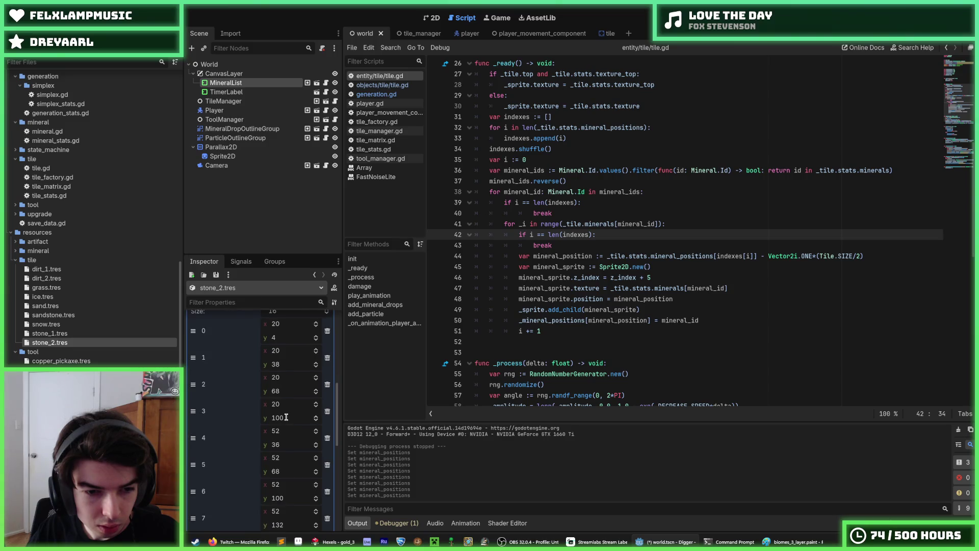
{"action": "scroll", "coordinate": [285, 417], "scroll_direction": "up", "scroll_amount": 1}
{"action": "scroll", "coordinate": [286, 418], "scroll_direction": "down", "scroll_amount": 2}
{"action": "scroll", "coordinate": [285, 417], "scroll_direction": "down", "scroll_amount": 5}
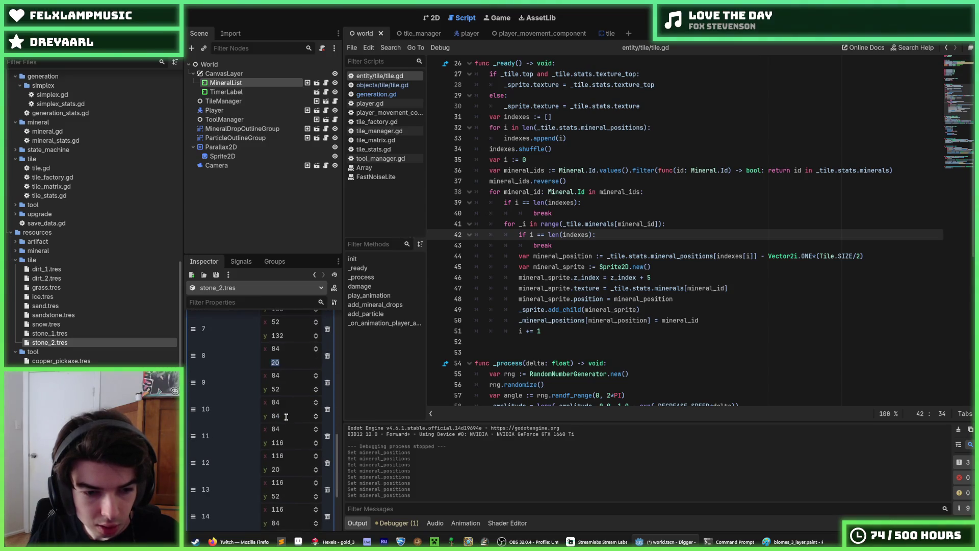
{"action": "key", "text": "Tab"}
{"action": "key", "text": "Tab"}
{"action": "type", "text": "38"}
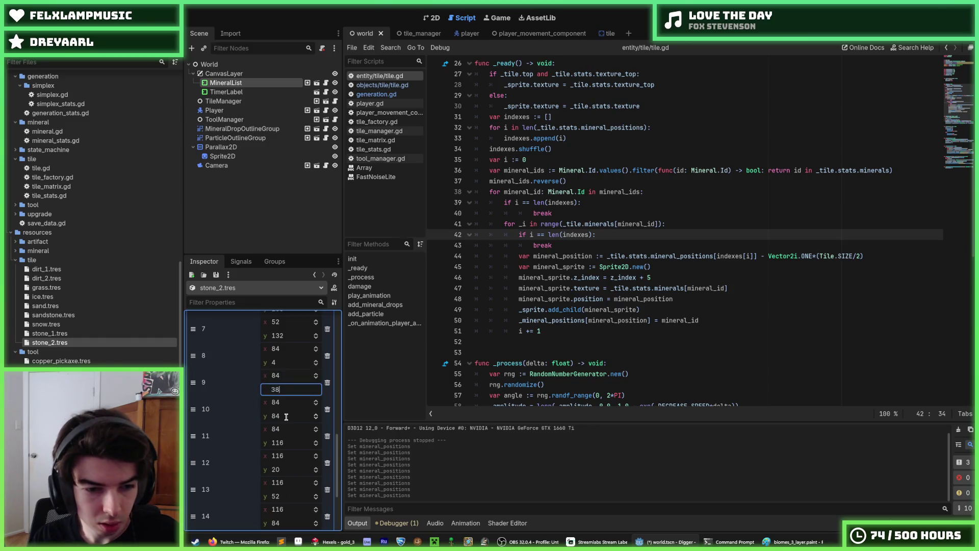
{"action": "key", "text": "Tab"}
{"action": "left_click", "coordinate": [285, 416]}
{"action": "key", "text": "Tab"}
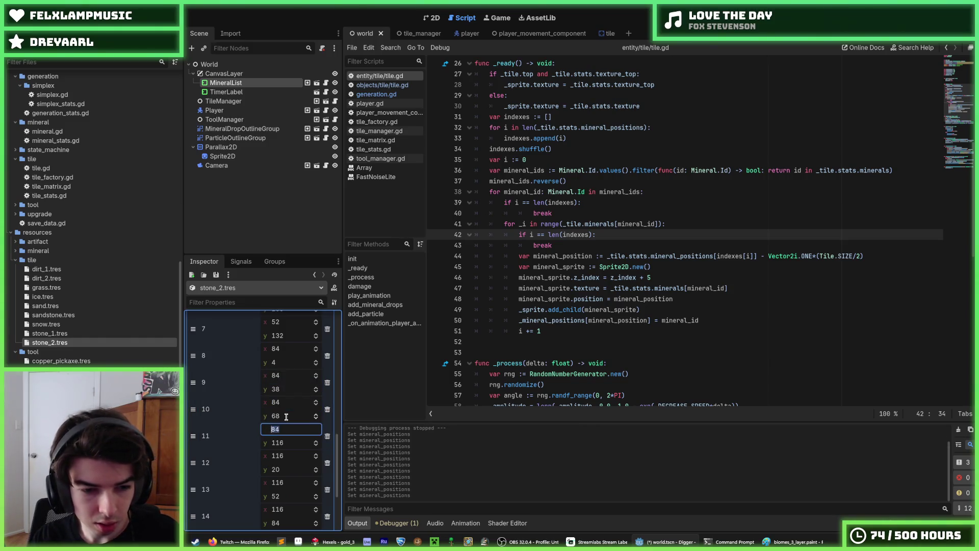
{"action": "type", "text": "100"}
{"action": "key", "text": "Tab"}
{"action": "key", "text": "Tab"}
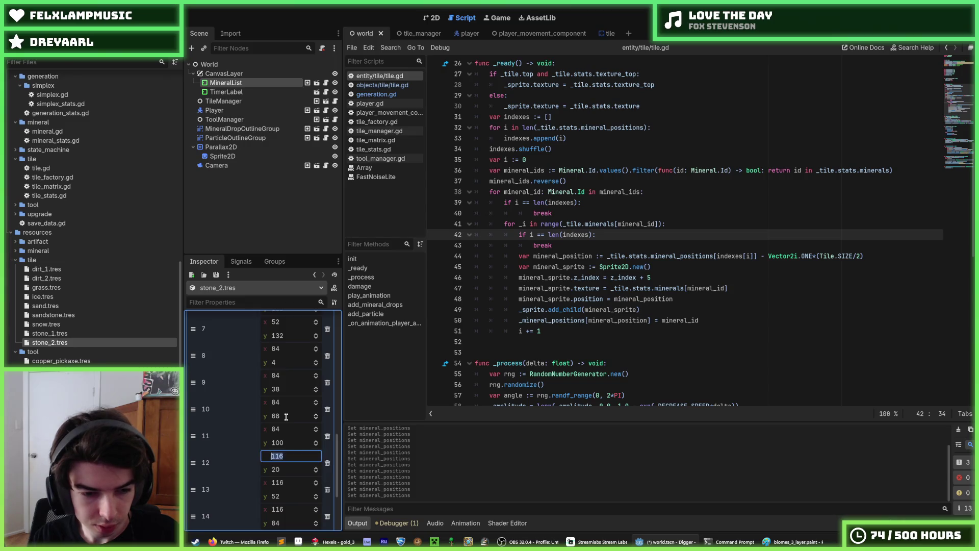
{"action": "key", "text": "Tab"}
{"action": "type", "text": "36"}
{"action": "key", "text": "Tab"}
{"action": "key", "text": "Tab"}
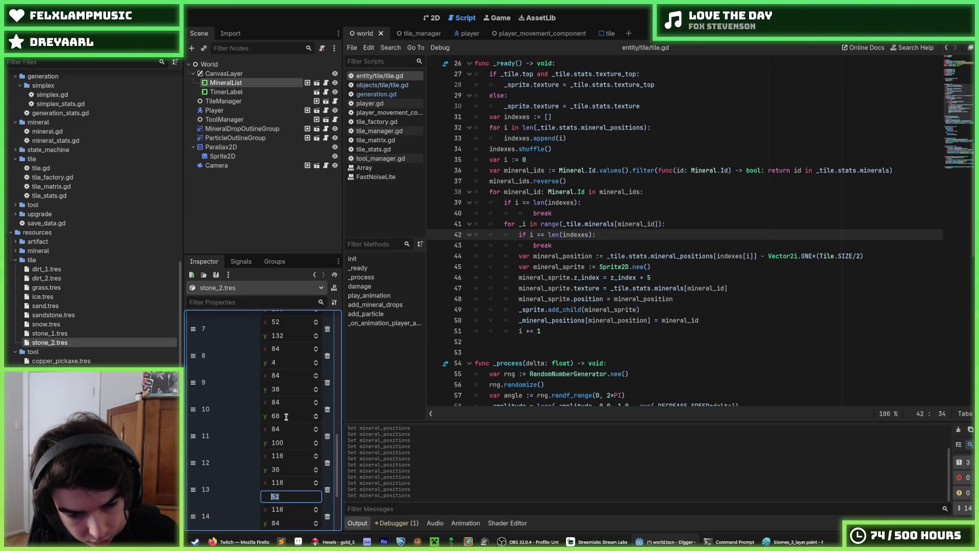
{"action": "type", "text": "78"}
{"action": "key", "text": "Tab"}
{"action": "key", "text": "Tab"}
{"action": "key", "text": "Tab"}
{"action": "type", "text": "100"}
{"action": "key", "text": "Tab"}
{"action": "key", "text": "Tab"}
{"action": "key", "text": "Tab"}
{"action": "type", "text": "132"}
{"action": "key", "text": "F5"}
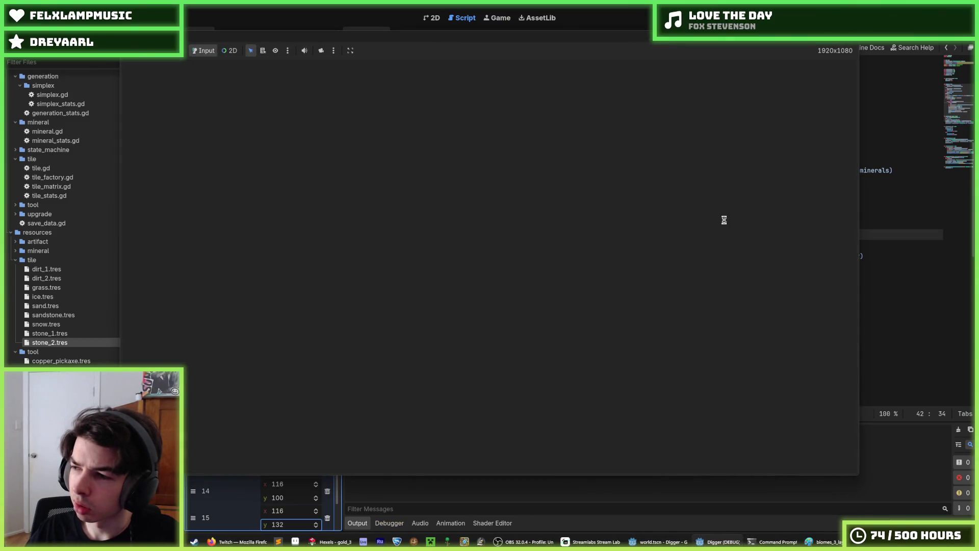
Dig the miner right and down into the stone layer to check the gem layout, then stop the game.
{"action": "key", "text": "Right"}
{"action": "key", "text": "Down"}
{"action": "key", "text": "Down"}
{"action": "key", "text": "Down"}
{"action": "key", "text": "Down"}
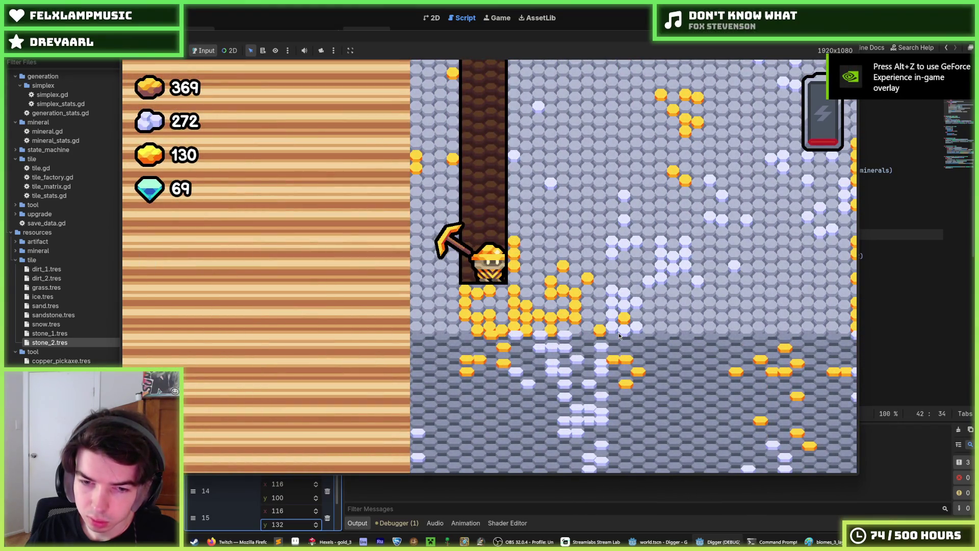
{"action": "key", "text": "Down"}
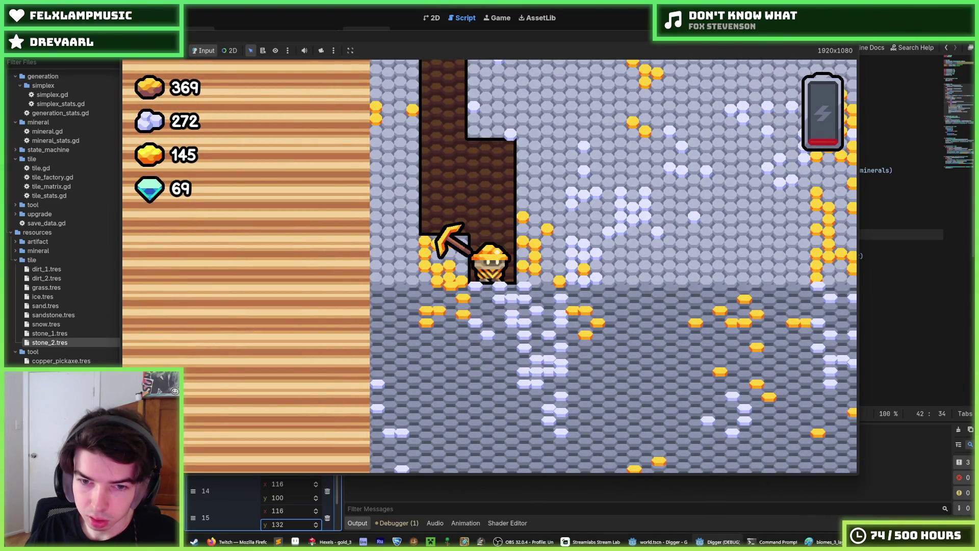
{"action": "key", "text": "F8"}
Set the y values of mineral positions 1–3 to 46, 76 and 108, redoing the undone edit.
{"action": "left_click", "coordinate": [286, 420]}
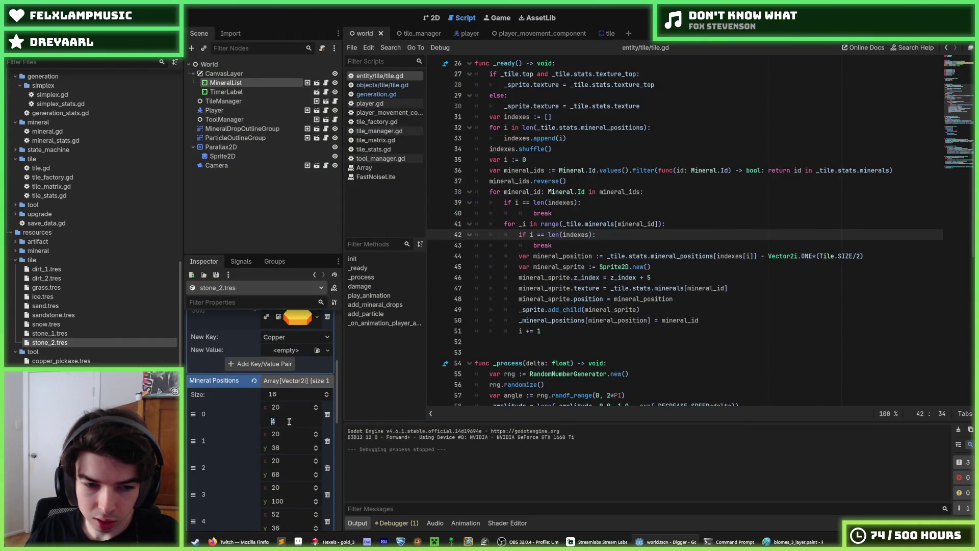
{"action": "left_click", "coordinate": [286, 449]}
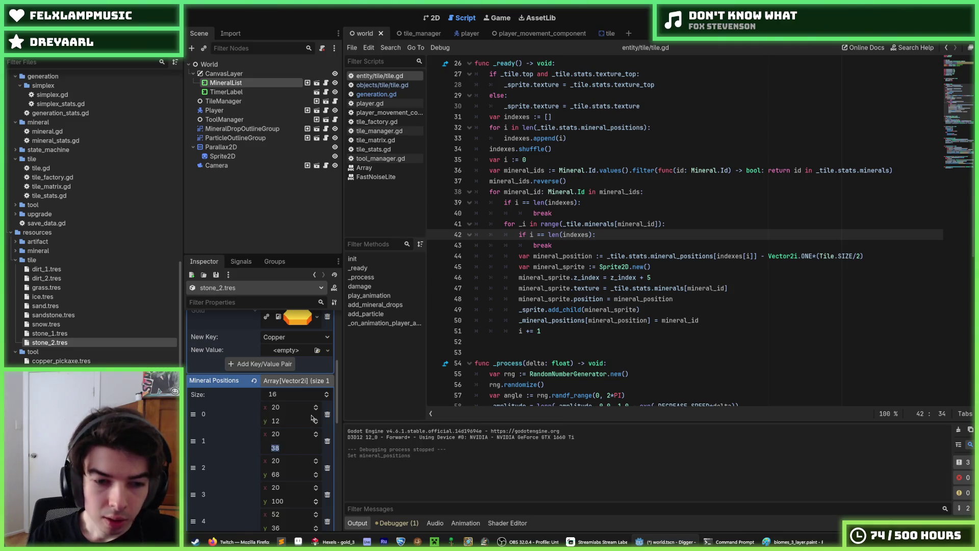
{"action": "type", "text": "46"}
{"action": "key", "text": "Tab"}
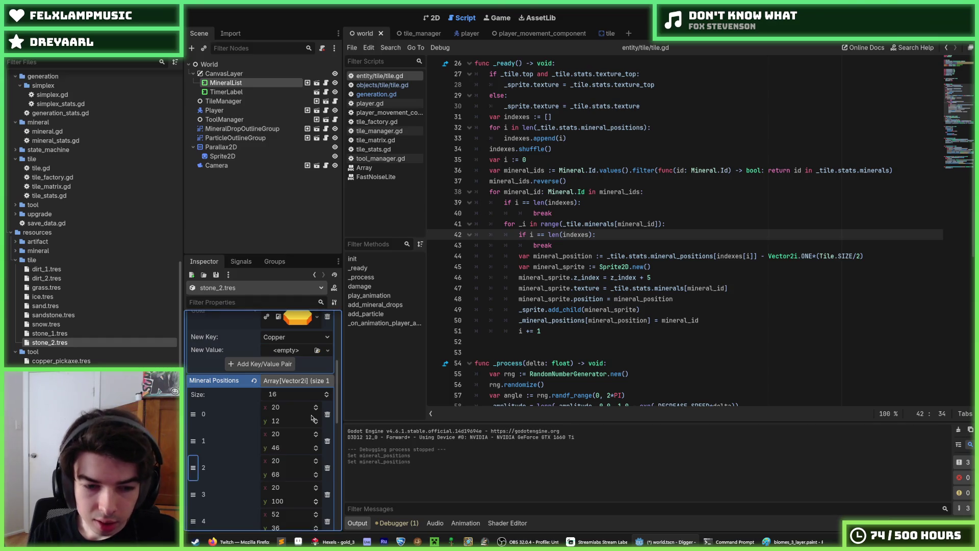
{"action": "key", "text": "Tab"}
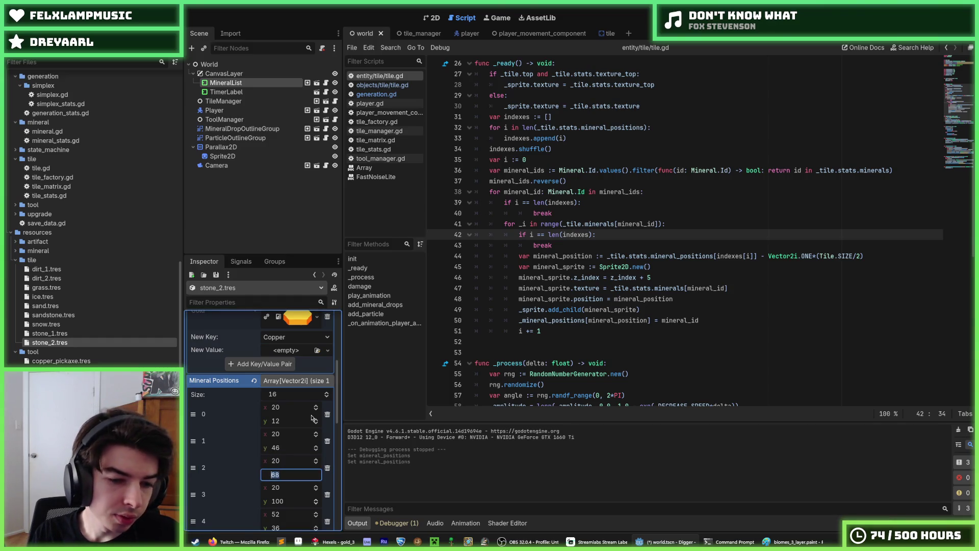
{"action": "type", "text": "76"}
{"action": "key", "text": "Tab"}
{"action": "key", "text": "Tab"}
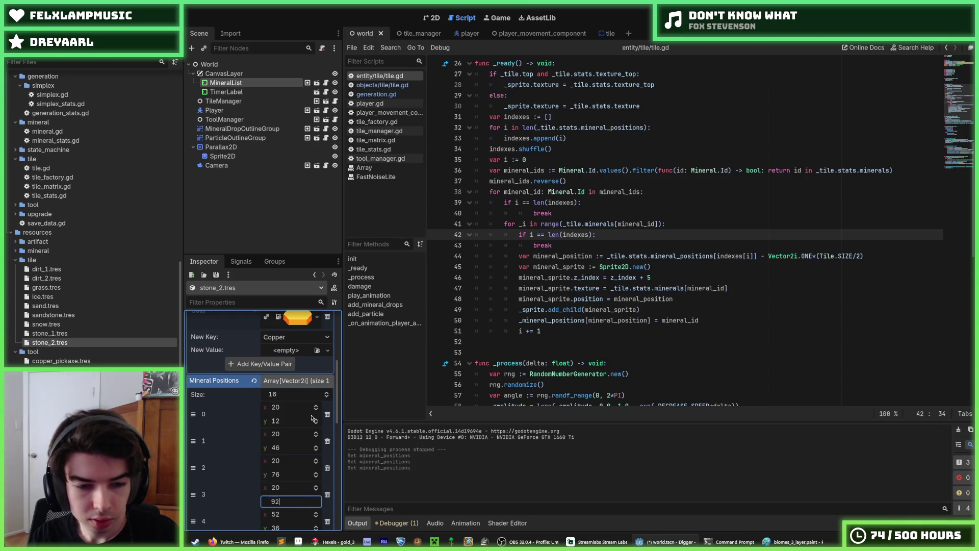
{"action": "key", "text": "Escape"}
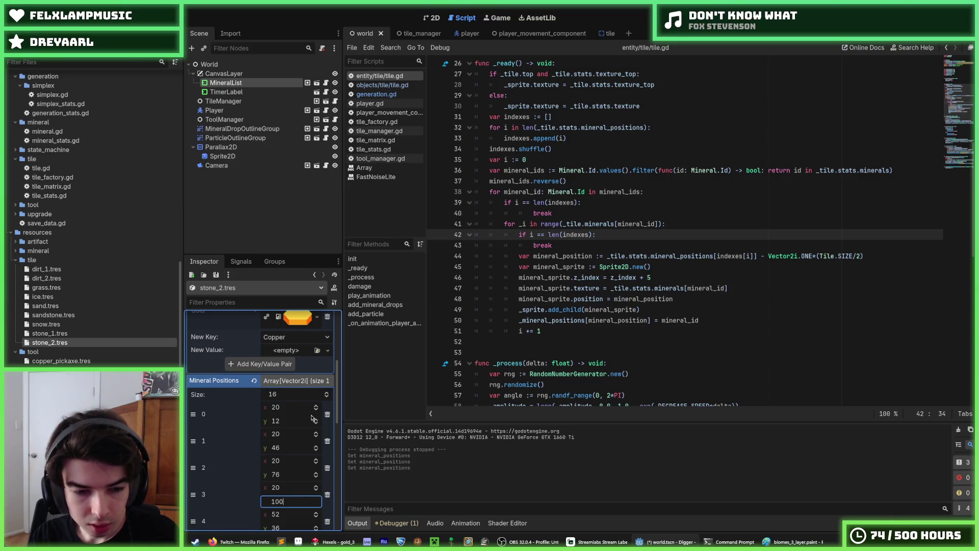
{"action": "key", "text": "Return"}
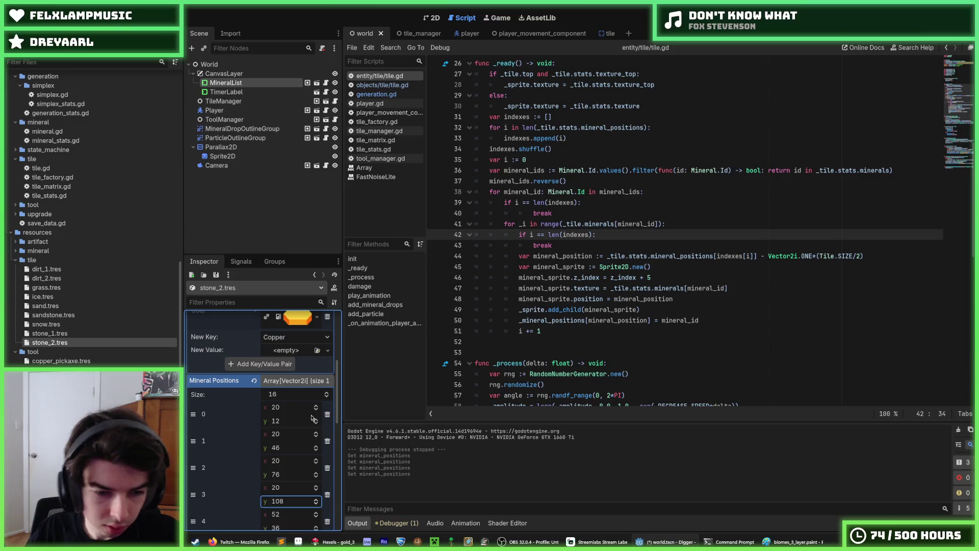
{"action": "key", "text": "ctrl+z"}
{"action": "key", "text": "ctrl+z"}
{"action": "key", "text": "ctrl+shift+z"}
{"action": "scroll", "coordinate": [310, 427], "scroll_direction": "down", "scroll_amount": 2}
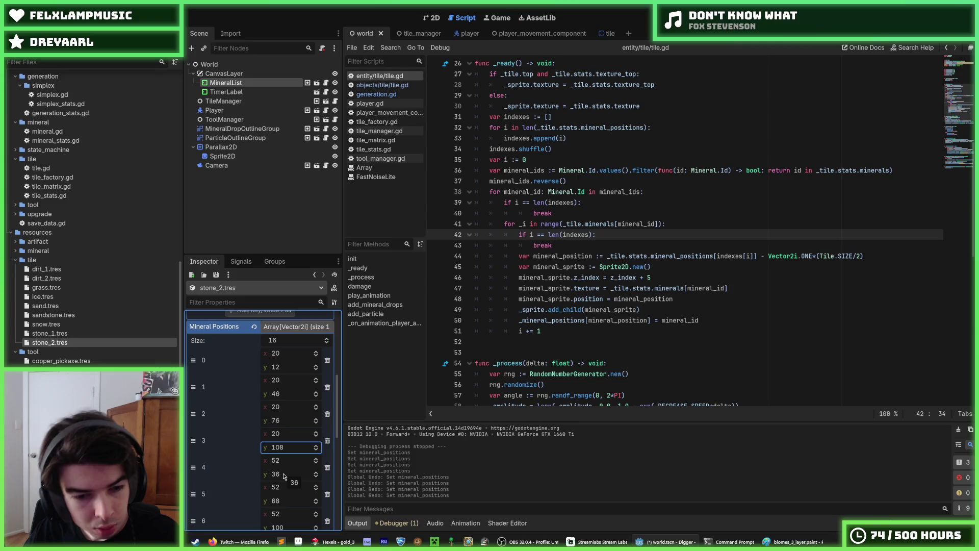
{"action": "scroll", "coordinate": [283, 477], "scroll_direction": "down", "scroll_amount": 1}
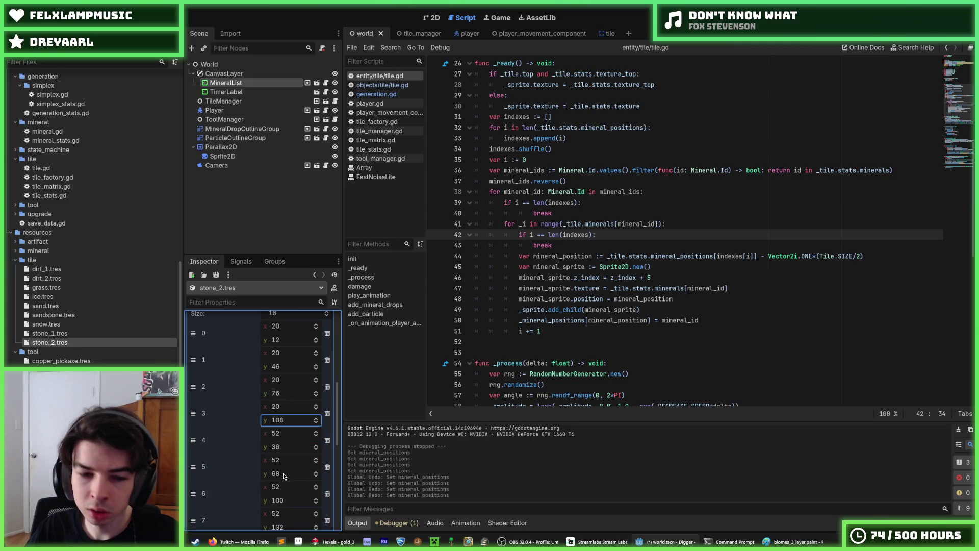
Set the y values of mineral positions 4–7 to 28, 60, 92 and 124.
{"action": "left_click", "coordinate": [287, 448]}
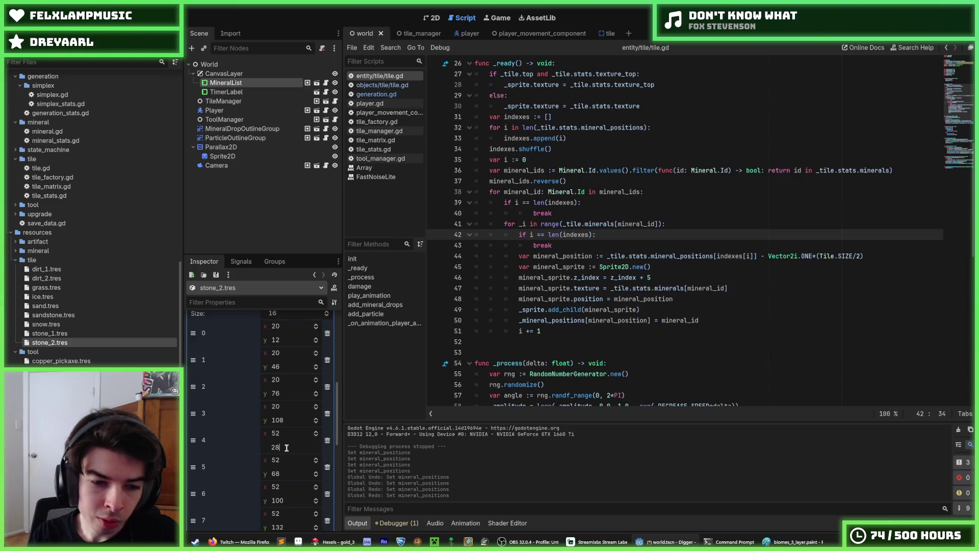
{"action": "key", "text": "Tab"}
{"action": "key", "text": "Tab"}
{"action": "type", "text": "60"}
{"action": "key", "text": "Tab"}
{"action": "key", "text": "shift+Tab"}
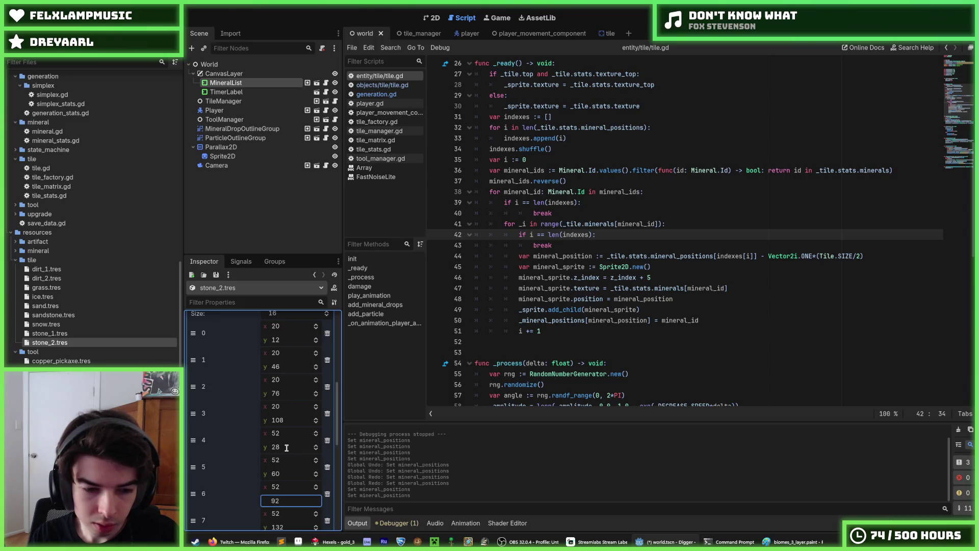
{"action": "key", "text": "Tab"}
{"action": "key", "text": "Tab"}
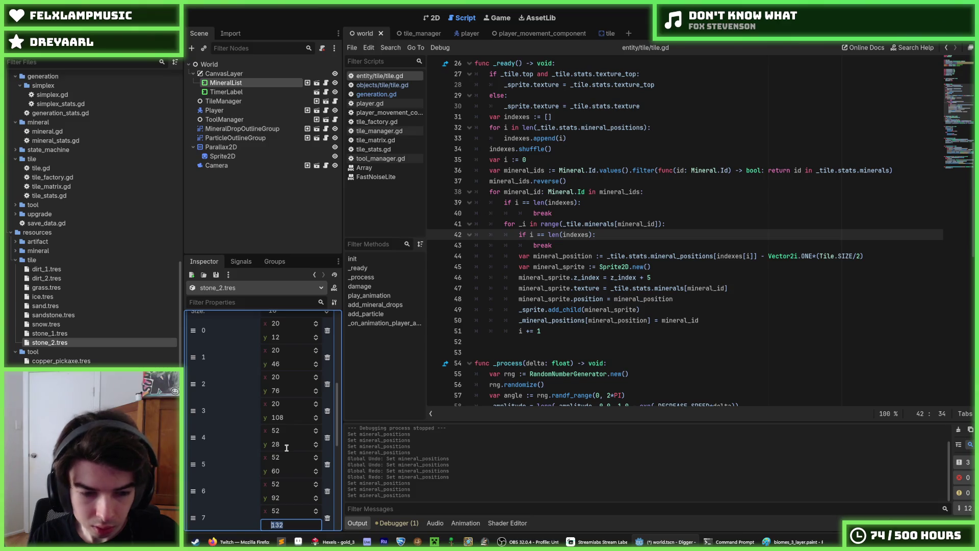
{"action": "type", "text": "124"}
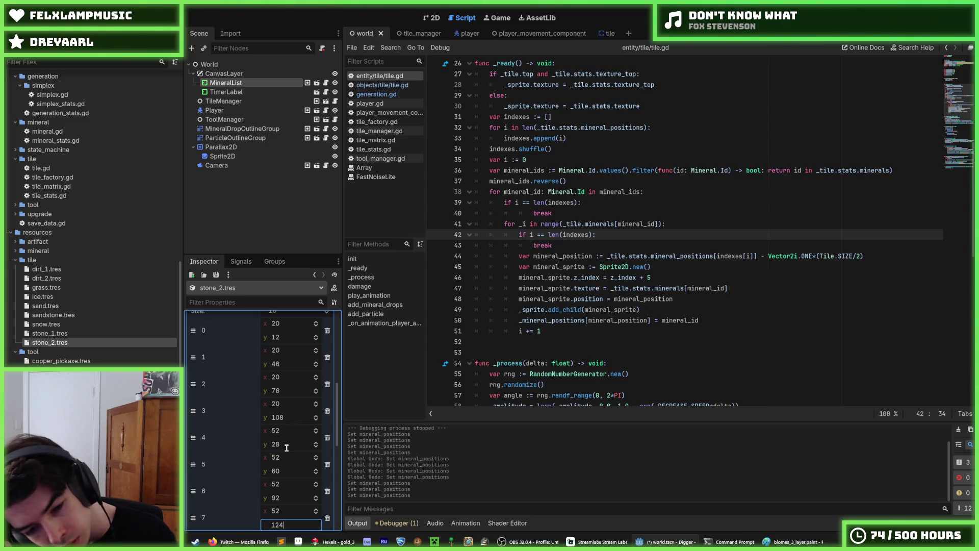
{"action": "key", "text": "Return"}
{"action": "scroll", "coordinate": [280, 456], "scroll_direction": "down", "scroll_amount": 3}
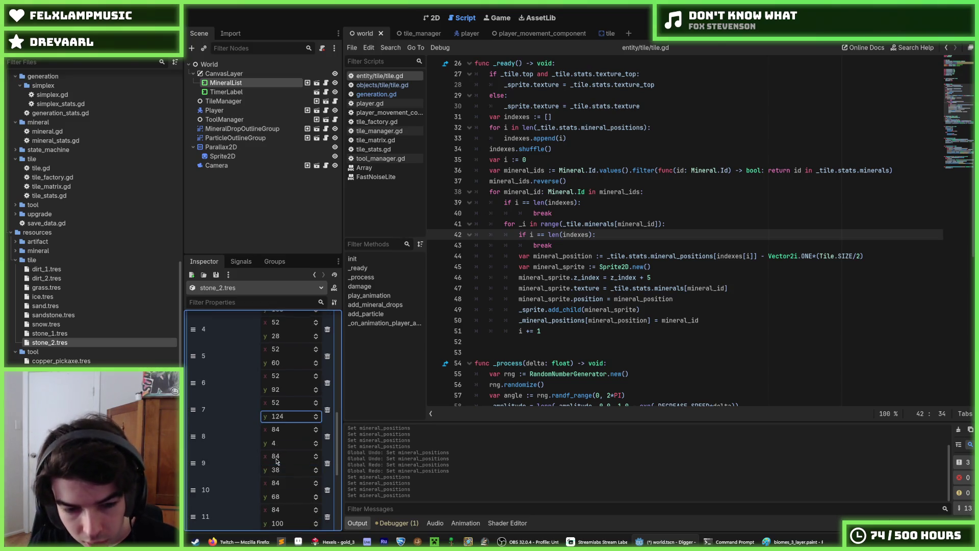
Set the y values of mineral positions 8–11 to 12, 46, 76 and 108.
{"action": "left_click_drag", "start_coordinate": [279, 448], "coordinate": [298, 438]}
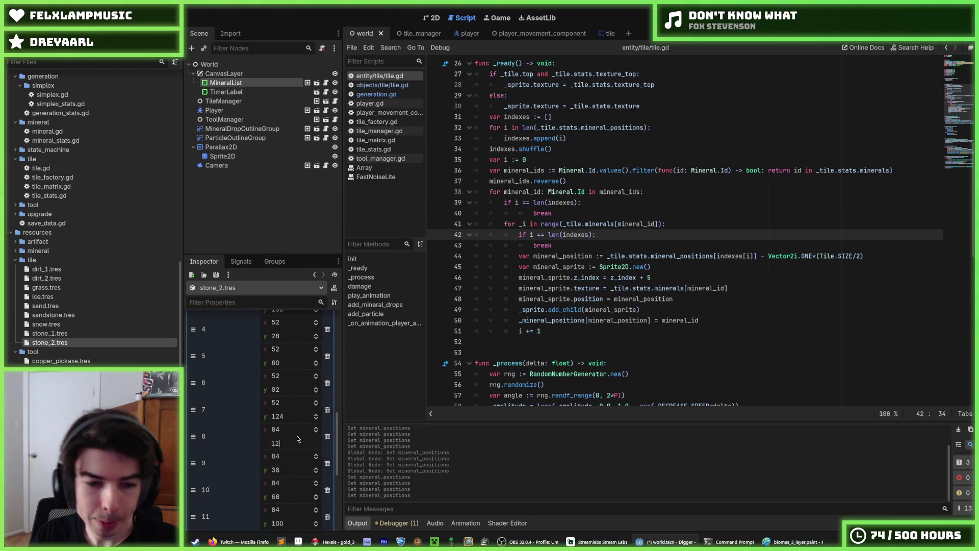
{"action": "key", "text": "Tab"}
{"action": "key", "text": "Tab"}
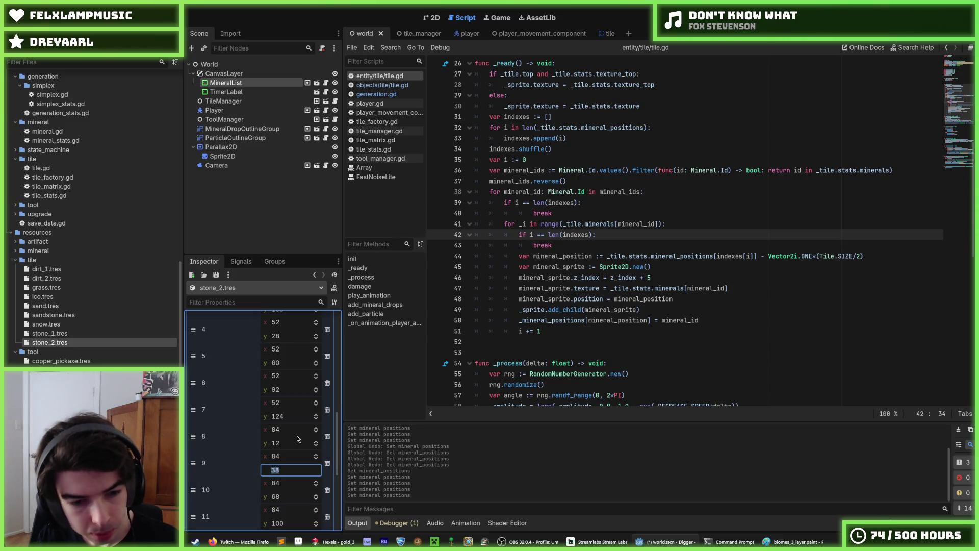
{"action": "key", "text": "Tab"}
{"action": "key", "text": "Tab"}
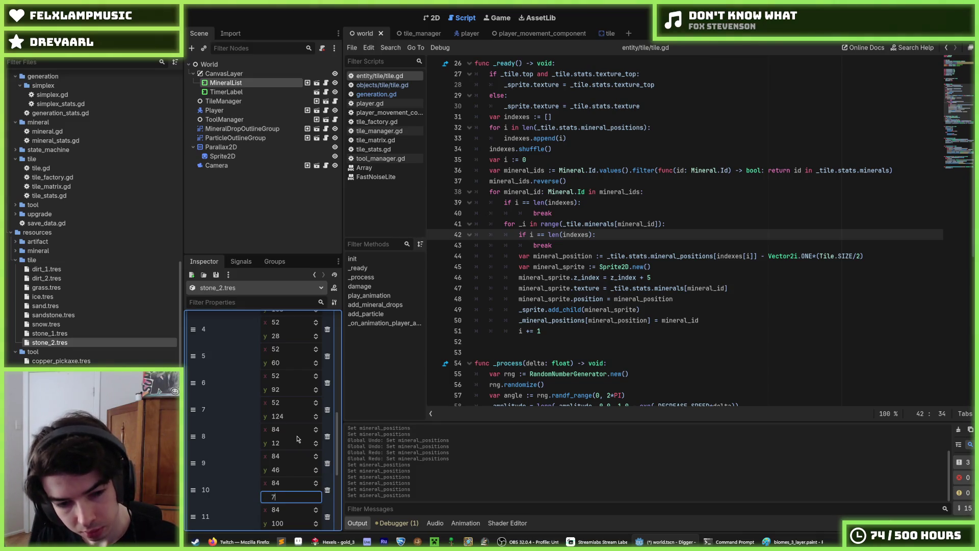
{"action": "key", "text": "Tab"}
{"action": "key", "text": "Tab"}
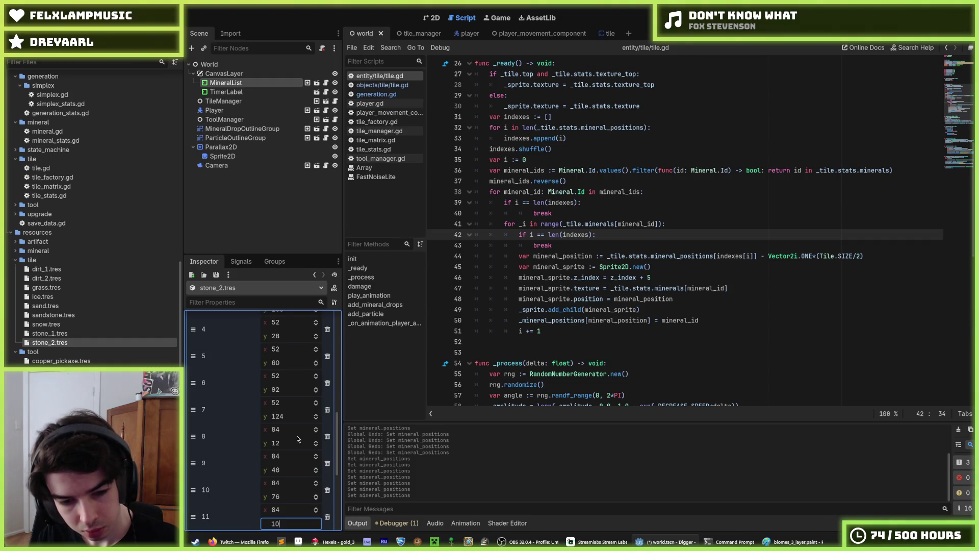
{"action": "type", "text": "8"}
{"action": "key", "text": "Tab"}
{"action": "key", "text": "Tab"}
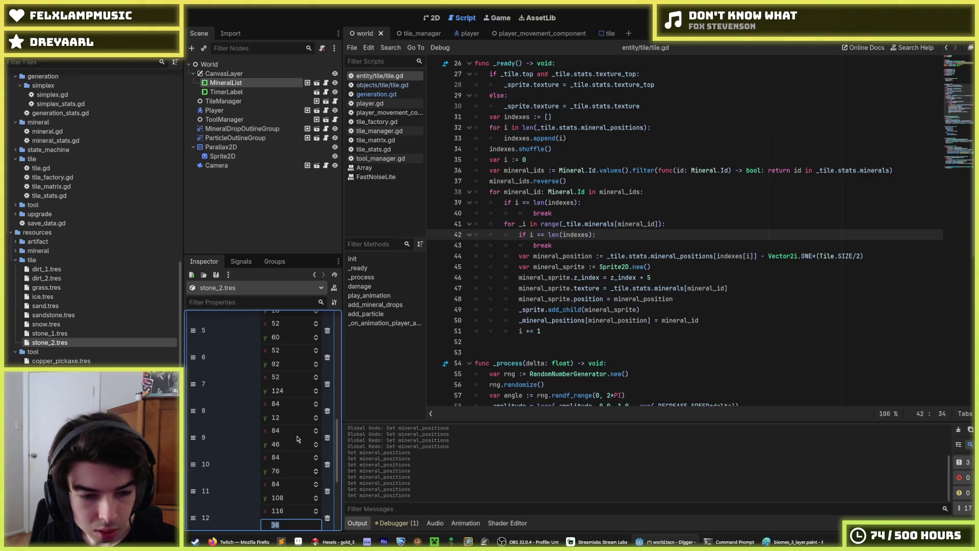
{"action": "scroll", "coordinate": [297, 439], "scroll_direction": "down", "scroll_amount": 2}
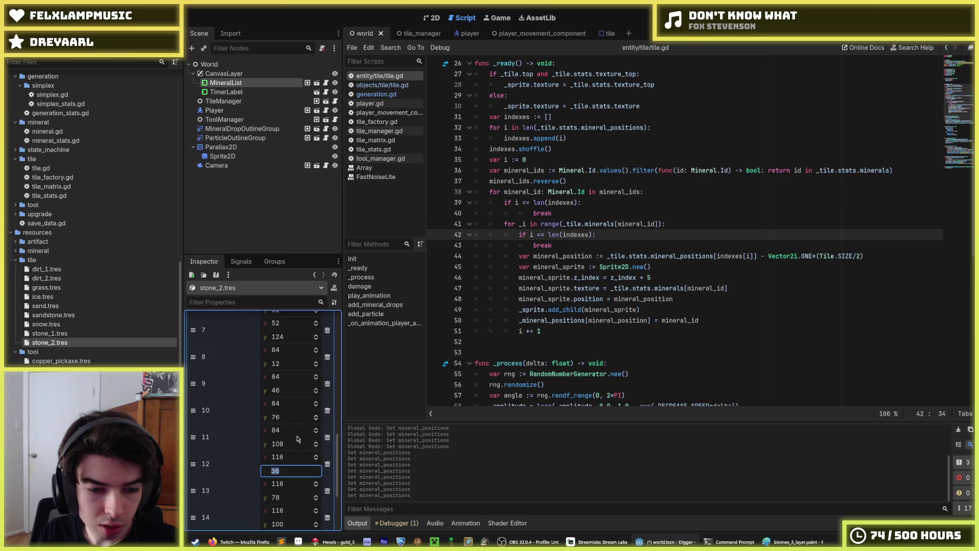
{"action": "scroll", "coordinate": [297, 438], "scroll_direction": "down", "scroll_amount": 2}
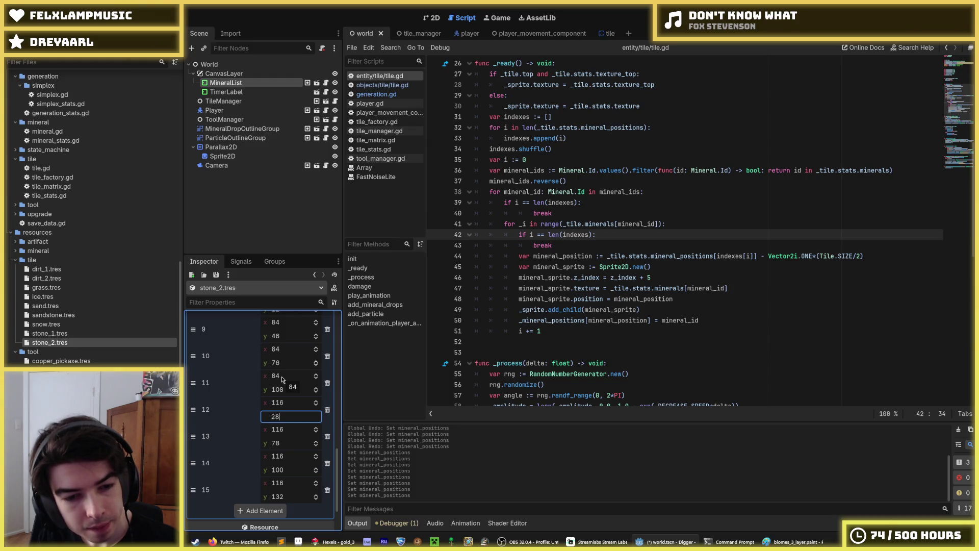
Set positions 12–15 to 28, 60, 92 and 124, correcting element 13 to 60, then launch the game.
{"action": "key", "text": "Tab"}
{"action": "key", "text": "Tab"}
{"action": "key", "text": "Tab"}
{"action": "key", "text": "Tab"}
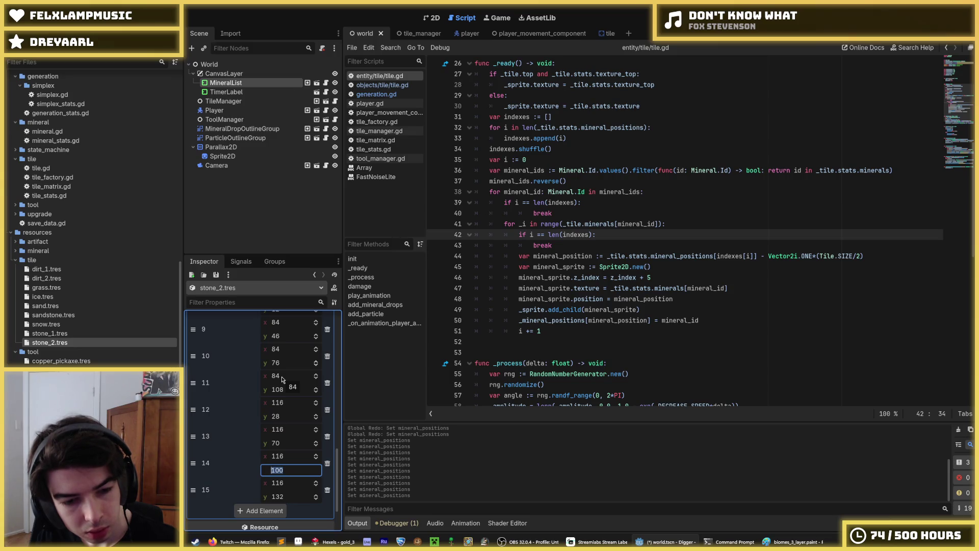
{"action": "type", "text": "92"}
{"action": "key", "text": "Tab"}
{"action": "key", "text": "Tab"}
{"action": "type", "text": "124"}
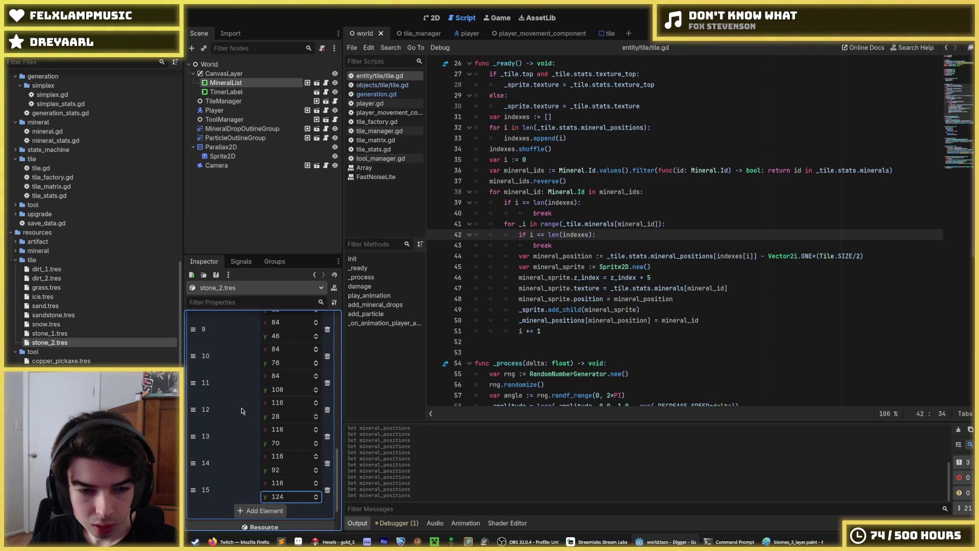
{"action": "scroll", "coordinate": [277, 447], "scroll_direction": "up", "scroll_amount": 3}
{"action": "scroll", "coordinate": [277, 447], "scroll_direction": "up", "scroll_amount": 3}
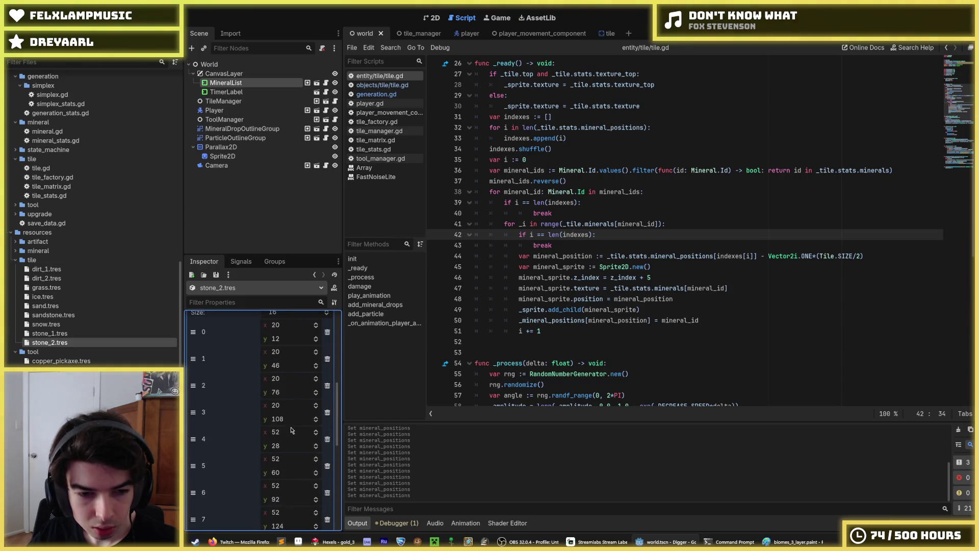
{"action": "scroll", "coordinate": [290, 429], "scroll_direction": "down", "scroll_amount": 5}
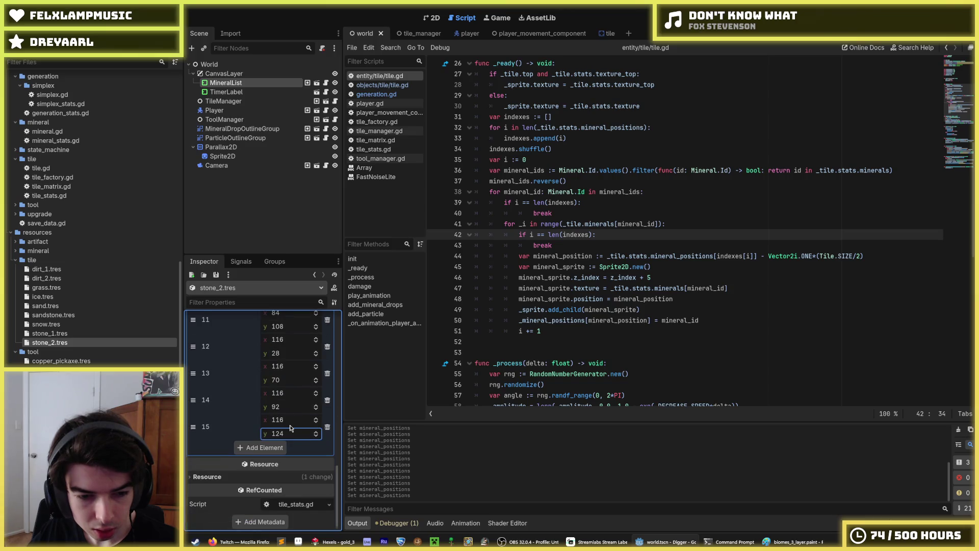
{"action": "left_click_drag", "start_coordinate": [288, 382], "coordinate": [268, 381]}
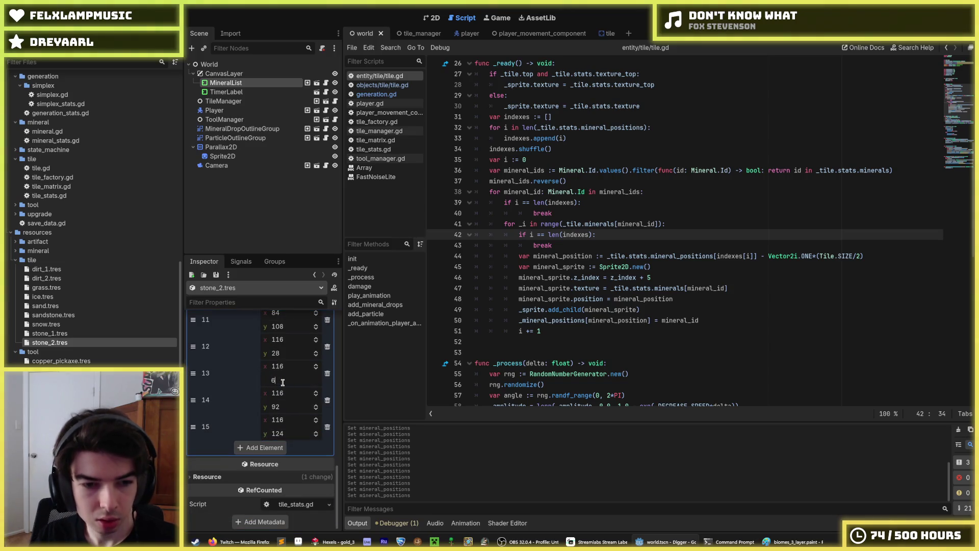
{"action": "key", "text": "F5"}
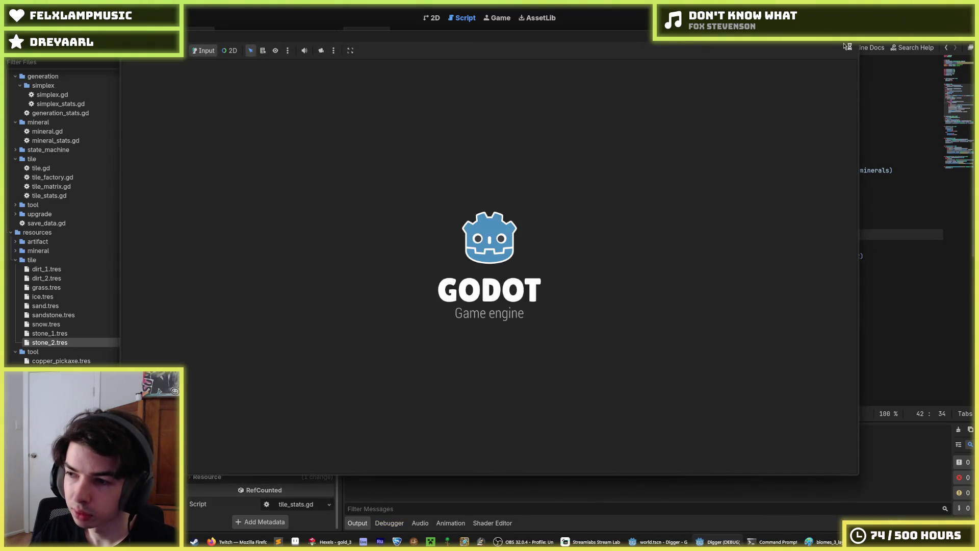
Dig the miner downward through the tiles to check the new heights, then stop the game.
{"action": "key", "text": "Down"}
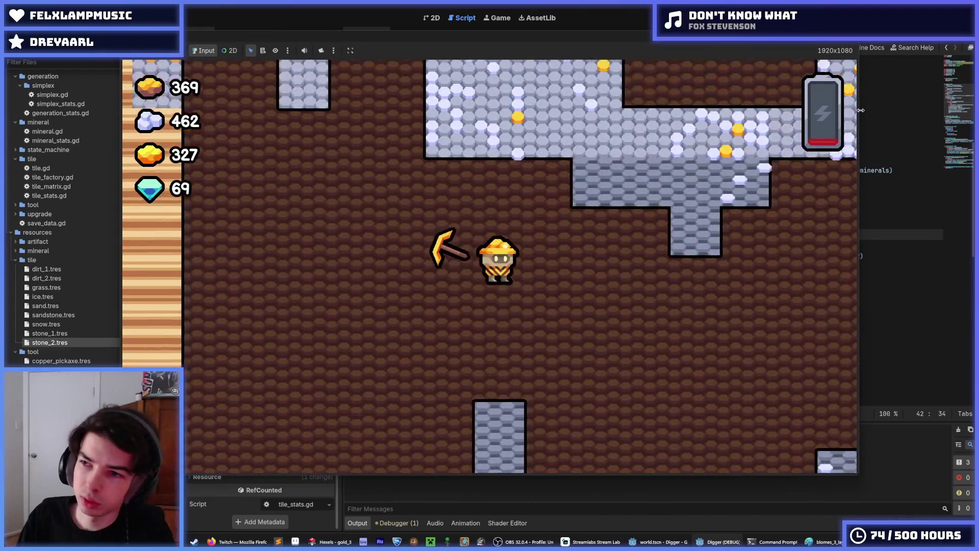
{"action": "key", "text": "F8"}
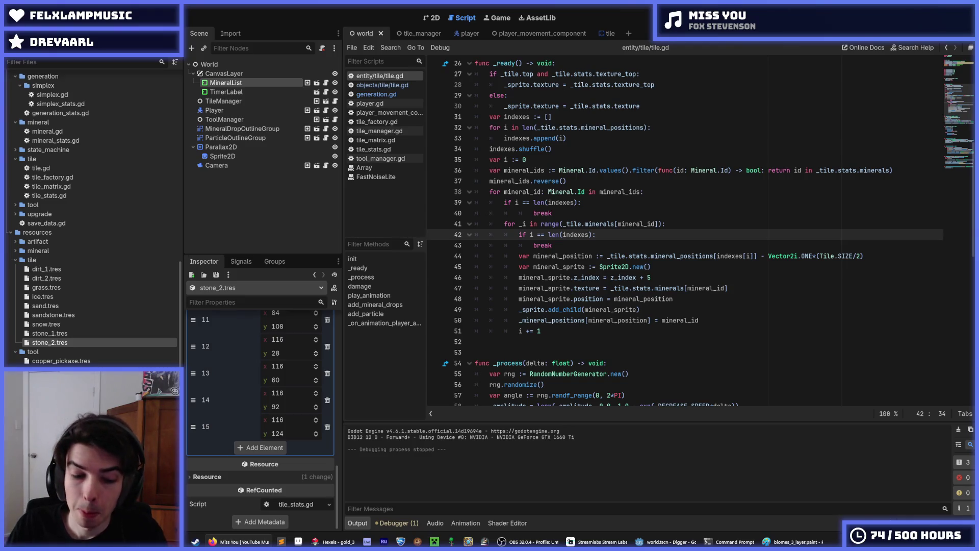
Show the 2D world scene in the editor, then switch over to the Hexels gem sprite.
{"action": "left_click", "coordinate": [695, 200]}
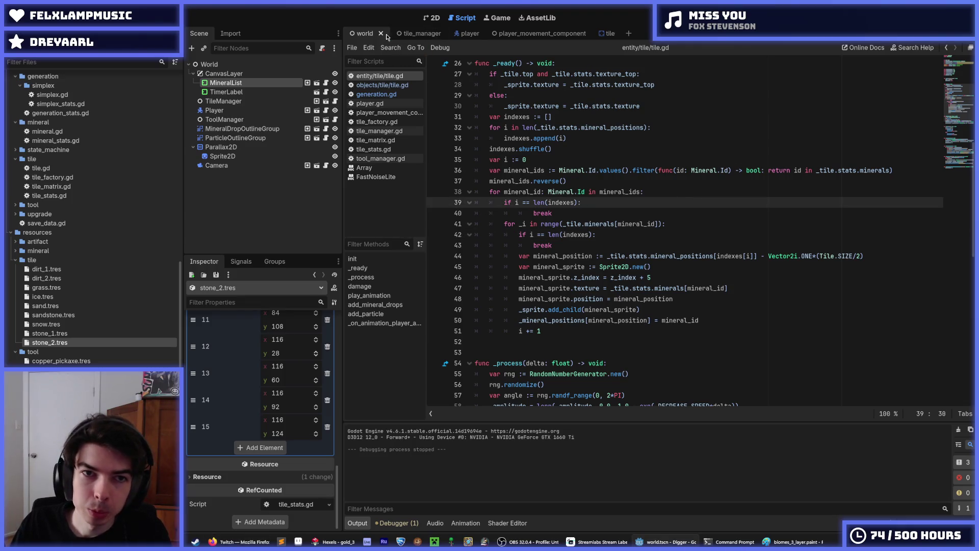
{"action": "left_click", "coordinate": [433, 18]}
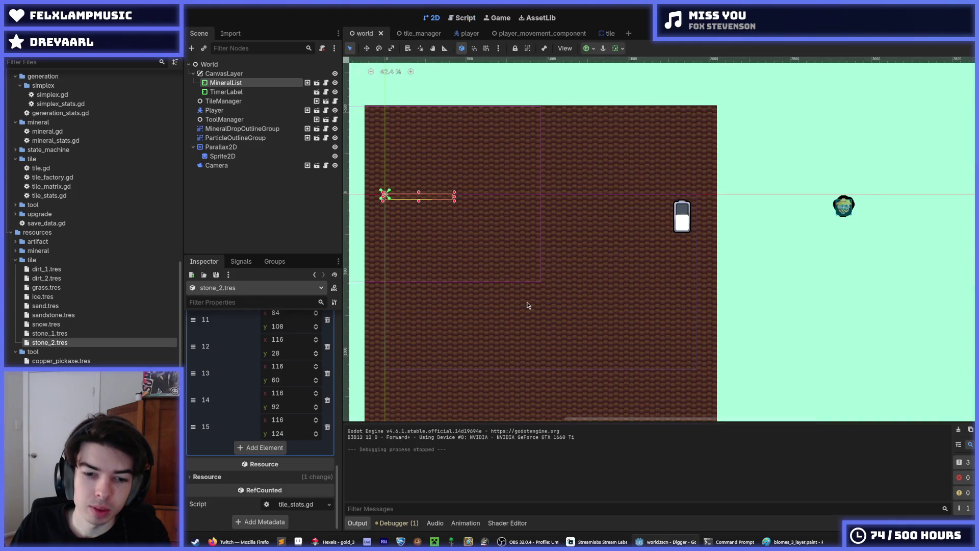
{"action": "key", "text": "alt+Tab"}
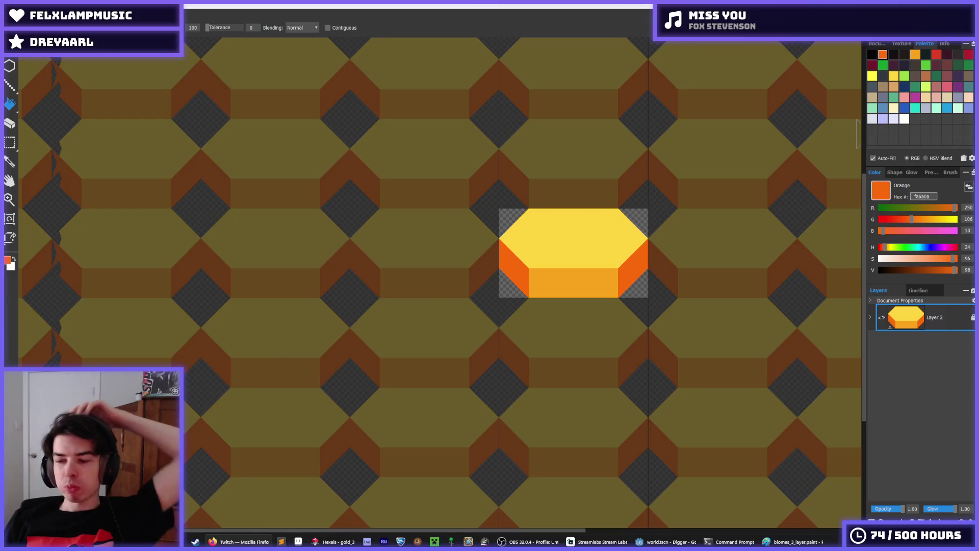
Bucket-fill the gem's top face light yellow-green and its bottom face darker green.
{"action": "left_click", "coordinate": [890, 44]}
{"action": "left_click", "coordinate": [899, 44]}
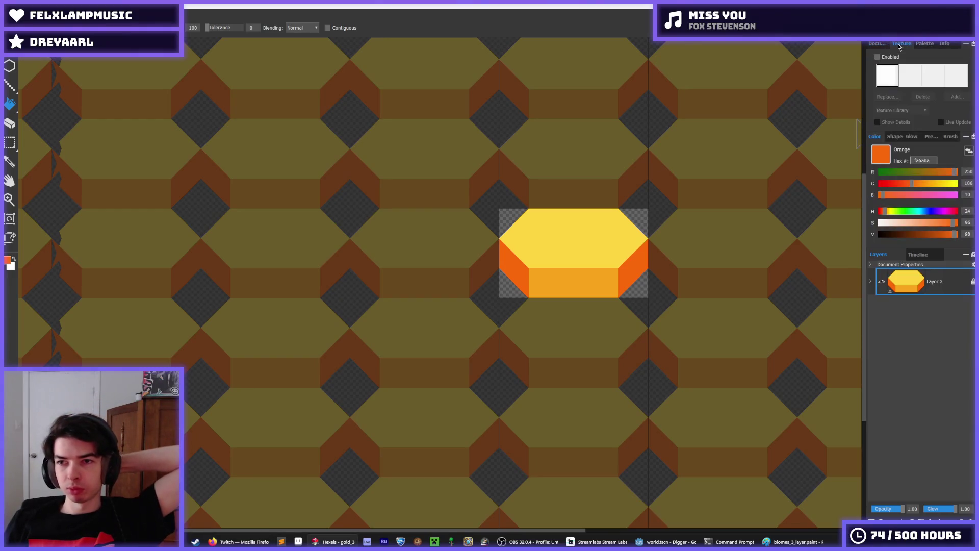
{"action": "left_click", "coordinate": [886, 44]}
{"action": "left_click", "coordinate": [916, 45]}
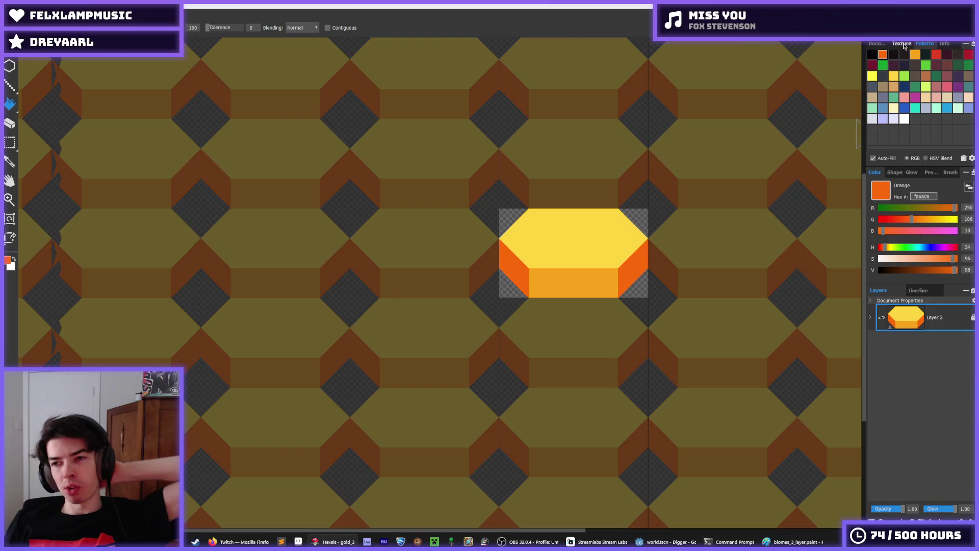
{"action": "left_click", "coordinate": [905, 76]}
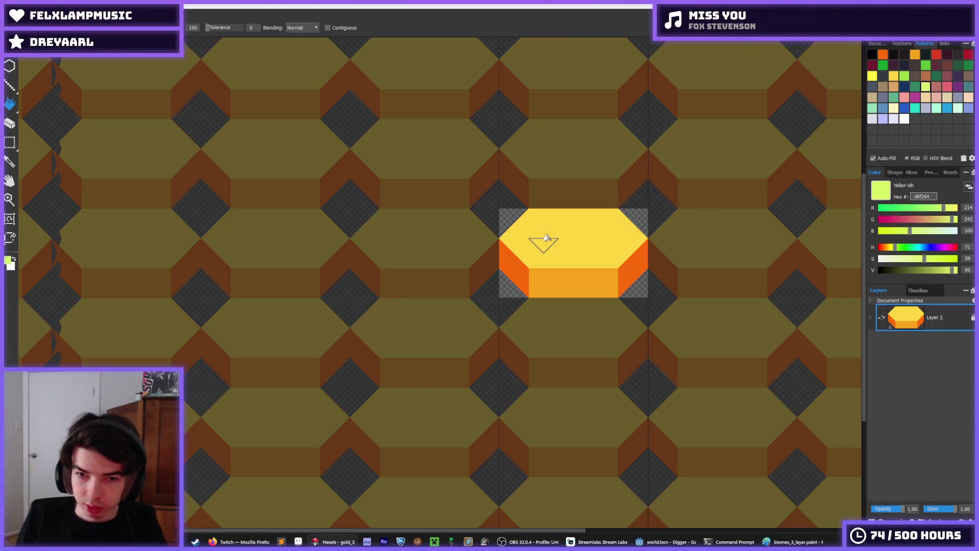
{"action": "left_click", "coordinate": [544, 240]}
{"action": "left_click", "coordinate": [907, 87]}
{"action": "left_click", "coordinate": [562, 284]}
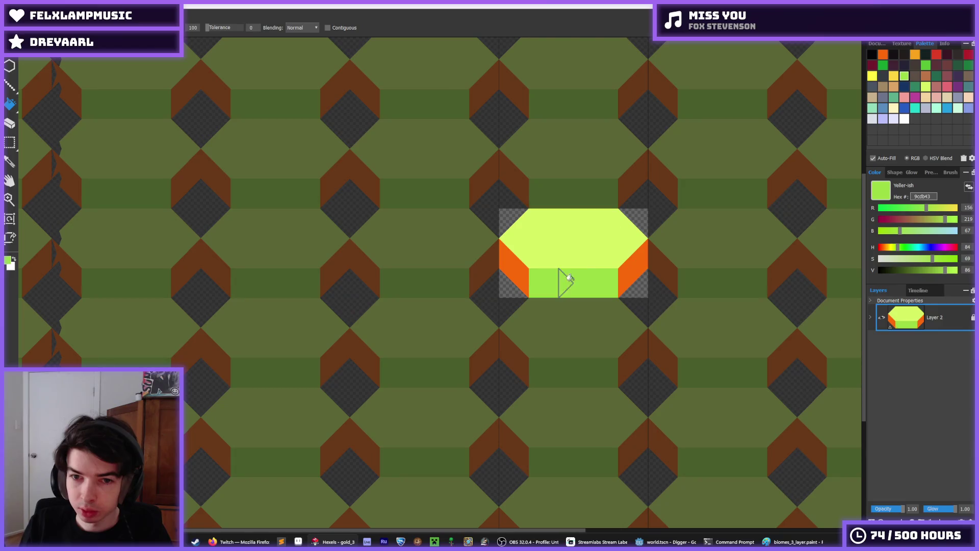
{"action": "left_click", "coordinate": [883, 66]}
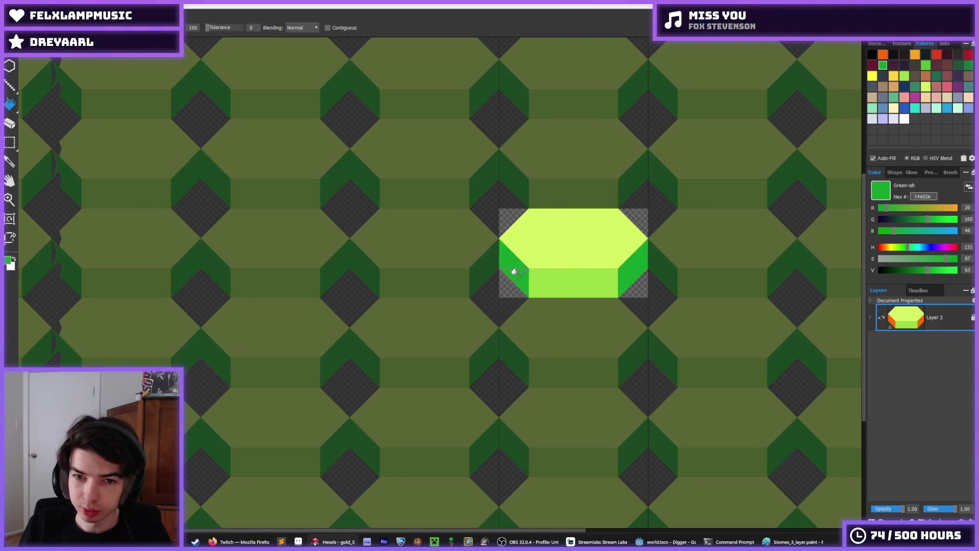
{"action": "scroll", "coordinate": [562, 278], "scroll_direction": "up", "scroll_amount": 2}
Recolour the gem's left and right side facets in a lighter green sampled from the canvas.
{"action": "key", "text": "i"}
{"action": "scroll", "coordinate": [561, 277], "scroll_direction": "down", "scroll_amount": 2}
{"action": "scroll", "coordinate": [559, 275], "scroll_direction": "up", "scroll_amount": 3}
{"action": "left_click", "coordinate": [525, 276]}
{"action": "left_click", "coordinate": [475, 283]}
{"action": "left_click", "coordinate": [683, 277]}
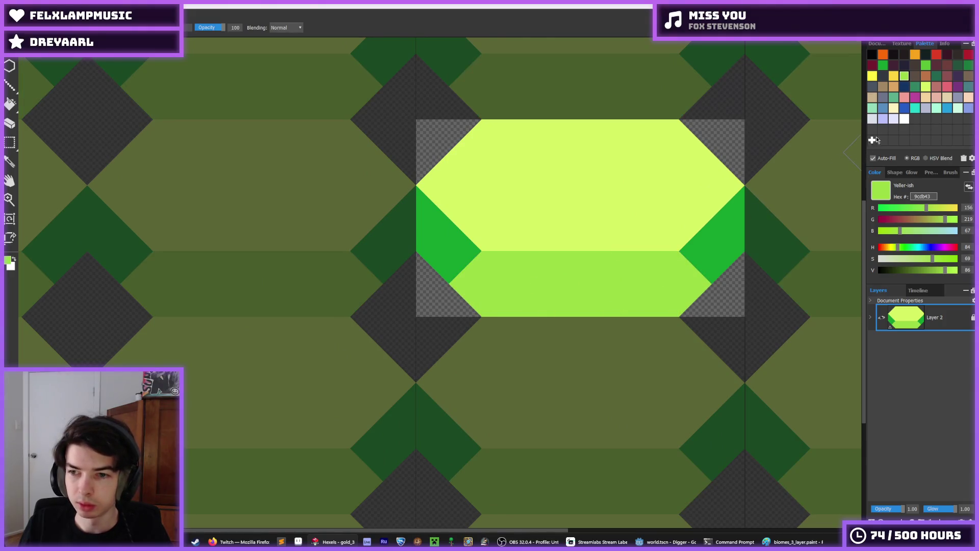
{"action": "left_click", "coordinate": [926, 65]}
{"action": "key", "text": "f"}
{"action": "left_click", "coordinate": [705, 242]}
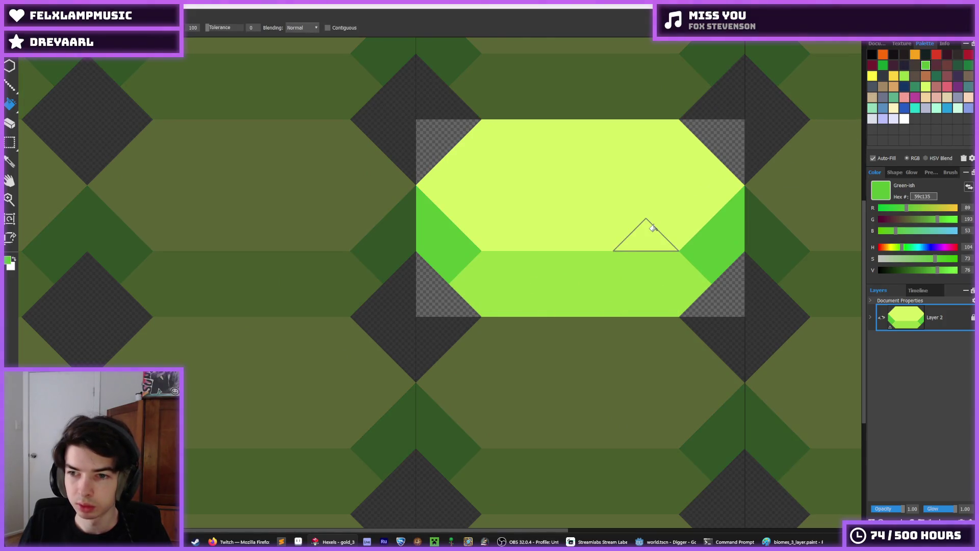
{"action": "scroll", "coordinate": [607, 187], "scroll_direction": "down", "scroll_amount": 2}
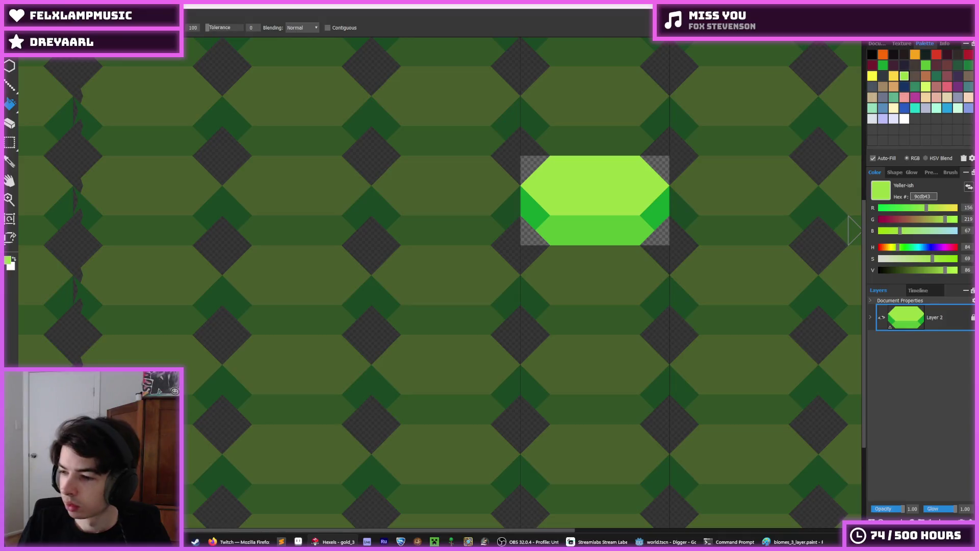
Launch Microsoft Paint from the Start search.
{"action": "key", "text": "super"}
{"action": "type", "text": "paint"}
{"action": "key", "text": "Return"}
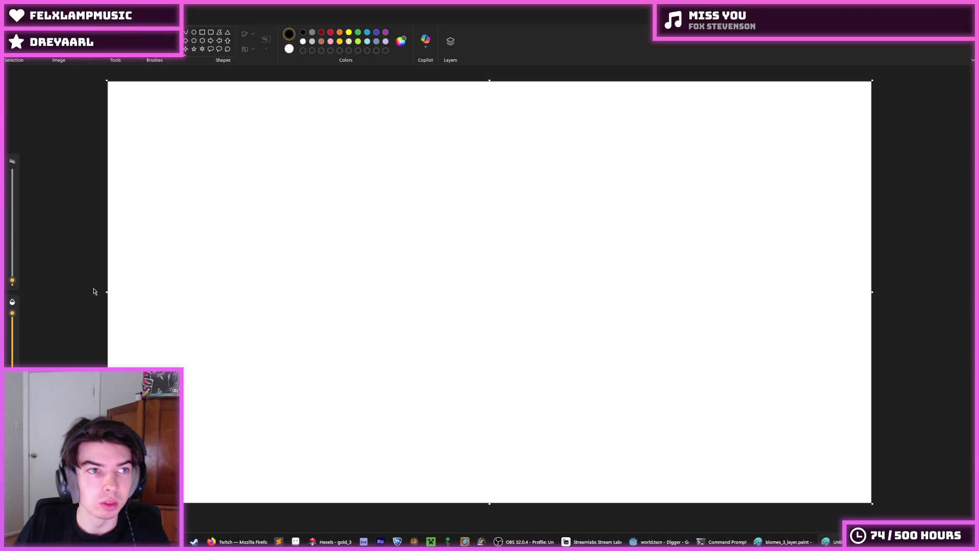
Open the recent biome reference drawing in Paint, then switch back to the gem in Hexels.
{"action": "left_click", "coordinate": [15, 16]}
{"action": "mouse_move", "coordinate": [53, 68]}
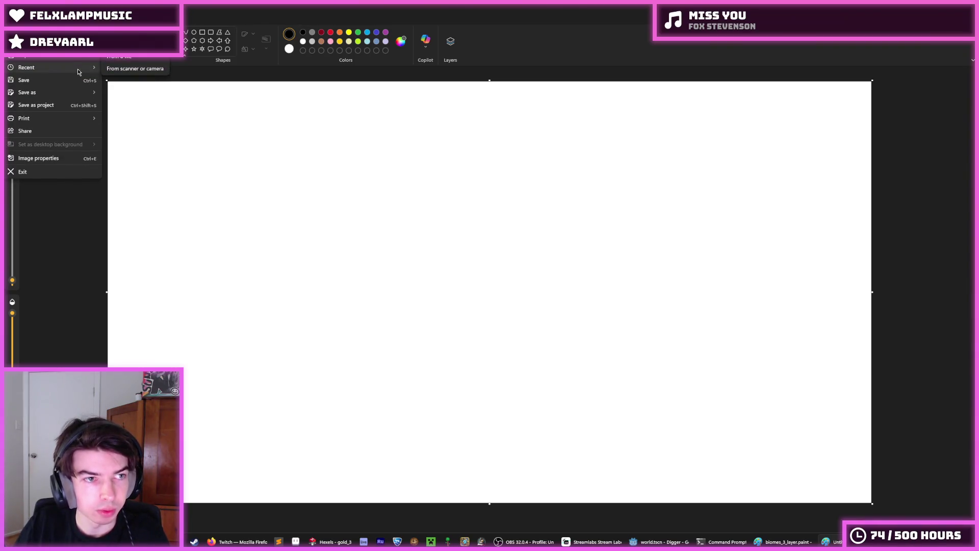
{"action": "left_click", "coordinate": [121, 69]}
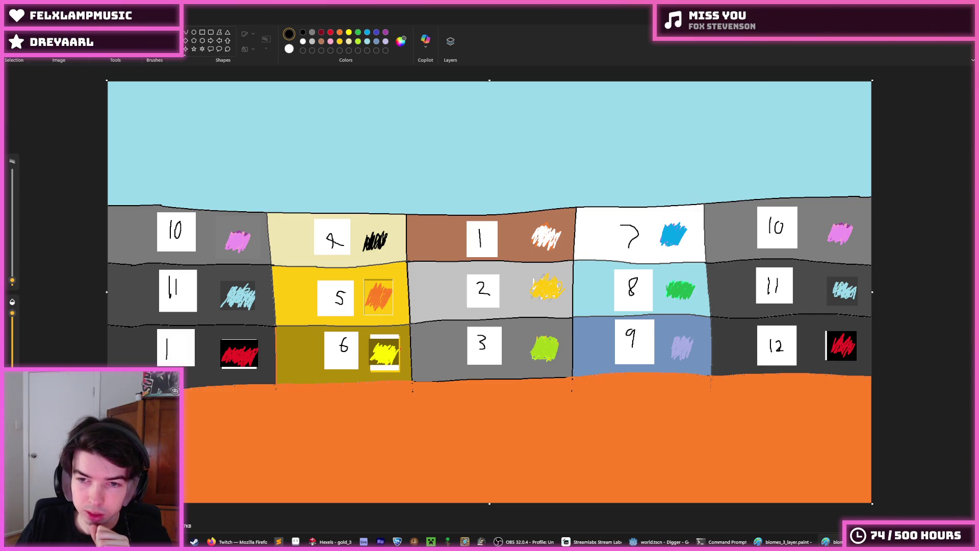
{"action": "key", "text": "alt+Tab"}
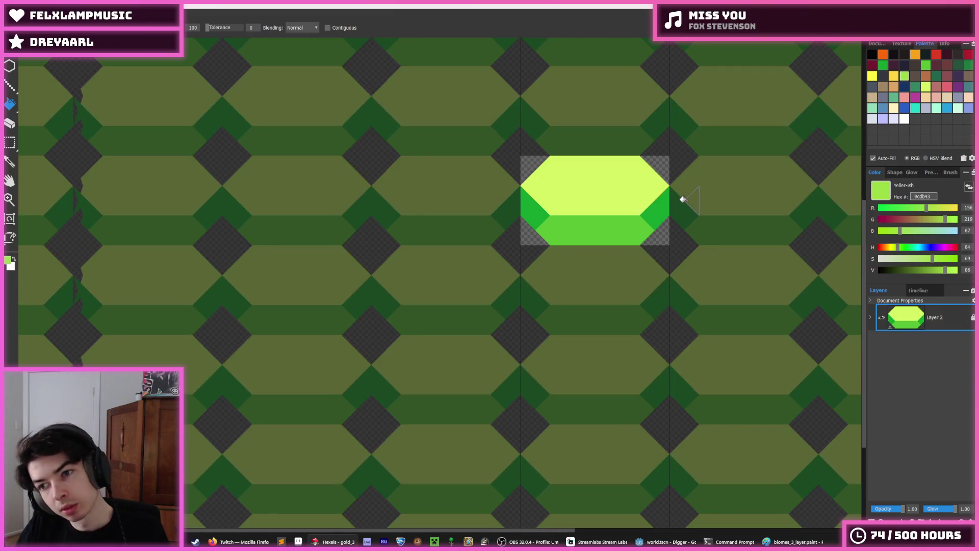
{"action": "scroll", "coordinate": [680, 196], "scroll_direction": "down", "scroll_amount": 5}
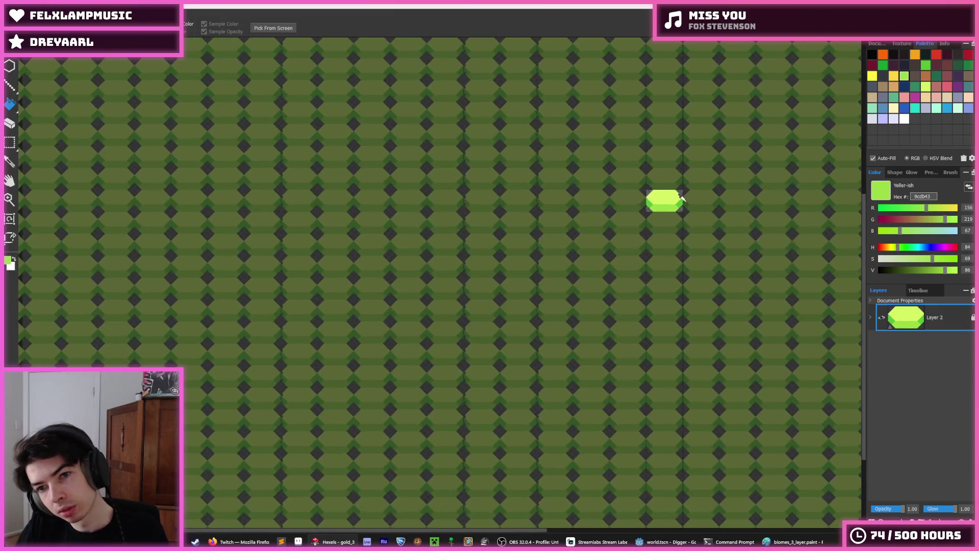
{"action": "scroll", "coordinate": [677, 197], "scroll_direction": "up", "scroll_amount": 3}
{"action": "scroll", "coordinate": [673, 196], "scroll_direction": "up", "scroll_amount": 2}
{"action": "scroll", "coordinate": [649, 177], "scroll_direction": "up", "scroll_amount": 1}
Fill gem regions darker green and lighter yellow-green, then paint darker triangles on the top.
{"action": "key", "text": "f"}
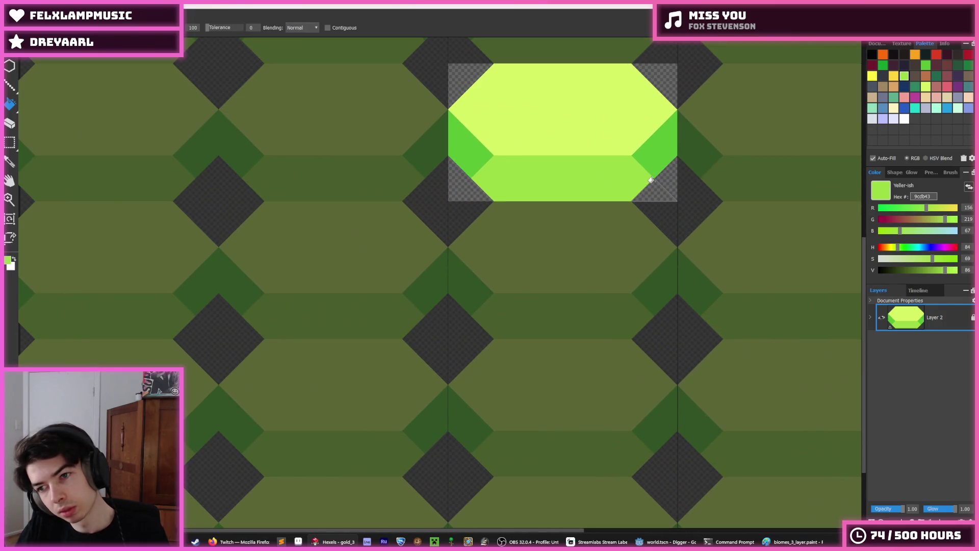
{"action": "left_click", "coordinate": [650, 179]}
{"action": "scroll", "coordinate": [651, 179], "scroll_direction": "down", "scroll_amount": 3}
{"action": "scroll", "coordinate": [619, 197], "scroll_direction": "down", "scroll_amount": 2}
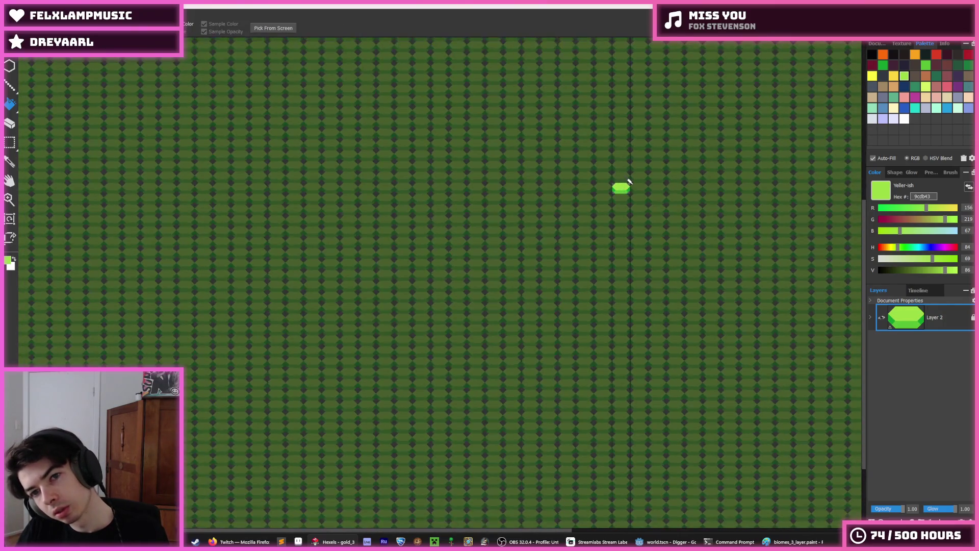
{"action": "scroll", "coordinate": [628, 184], "scroll_direction": "up", "scroll_amount": 1}
{"action": "scroll", "coordinate": [630, 184], "scroll_direction": "up", "scroll_amount": 2}
{"action": "key", "text": "f"}
{"action": "left_click", "coordinate": [628, 182]}
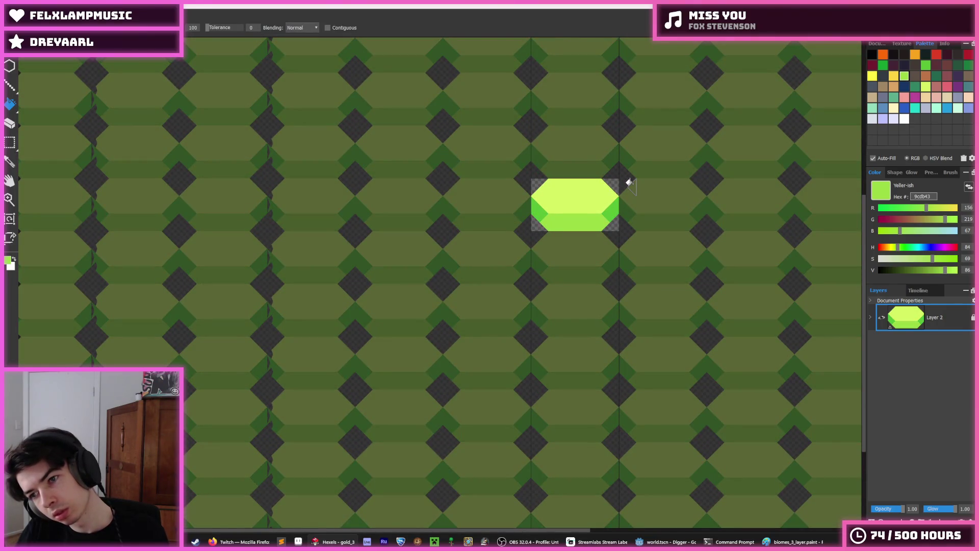
{"action": "key", "text": "b"}
{"action": "scroll", "coordinate": [571, 192], "scroll_direction": "up", "scroll_amount": 2}
{"action": "mouse_move", "coordinate": [540, 199]}
{"action": "left_mouse_down"}
{"action": "mouse_move", "coordinate": [561, 196]}
{"action": "mouse_move", "coordinate": [551, 175]}
{"action": "mouse_move", "coordinate": [602, 197]}
{"action": "mouse_move", "coordinate": [586, 171]}
{"action": "mouse_move", "coordinate": [593, 188]}
{"action": "left_mouse_up"}
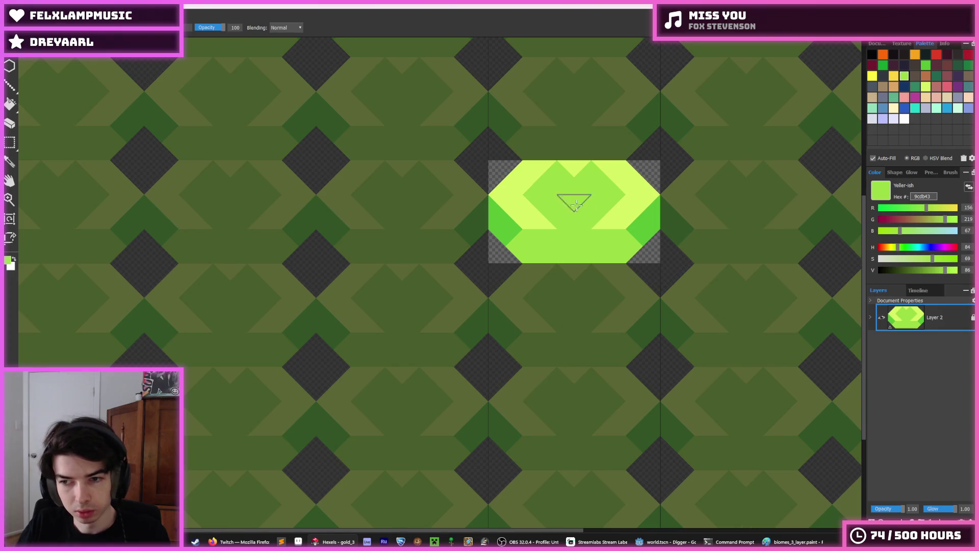
Paint light yellow-green over the green diamond and fill the chevron's centre with mid green.
{"action": "key", "text": "i"}
{"action": "scroll", "coordinate": [607, 215], "scroll_direction": "down", "scroll_amount": 5}
{"action": "scroll", "coordinate": [606, 215], "scroll_direction": "down", "scroll_amount": 2}
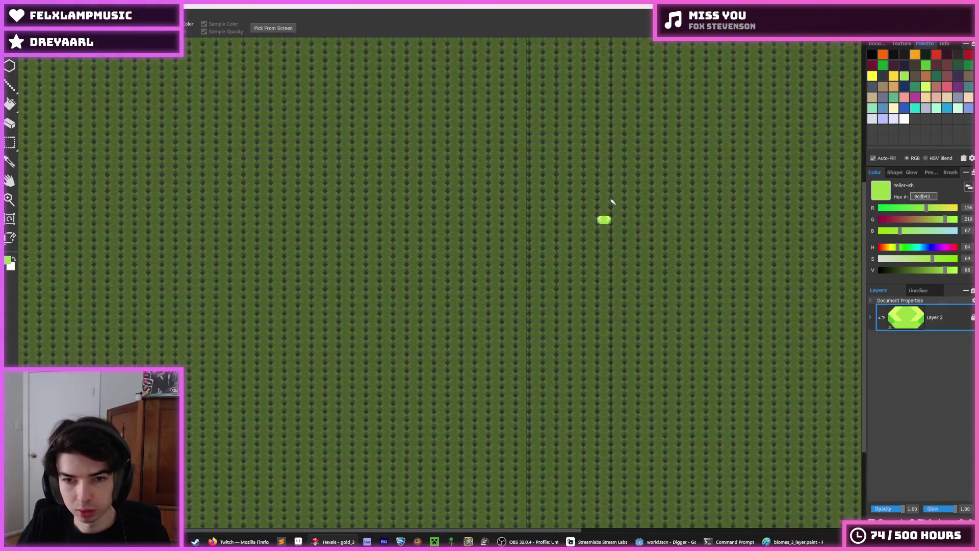
{"action": "scroll", "coordinate": [612, 201], "scroll_direction": "up", "scroll_amount": 4}
{"action": "scroll", "coordinate": [593, 230], "scroll_direction": "up", "scroll_amount": 3}
{"action": "left_click", "coordinate": [593, 266]}
{"action": "key", "text": "b"}
{"action": "mouse_move", "coordinate": [579, 269]}
{"action": "left_mouse_down"}
{"action": "mouse_move", "coordinate": [558, 284]}
{"action": "mouse_move", "coordinate": [518, 280]}
{"action": "mouse_move", "coordinate": [545, 272]}
{"action": "left_mouse_up"}
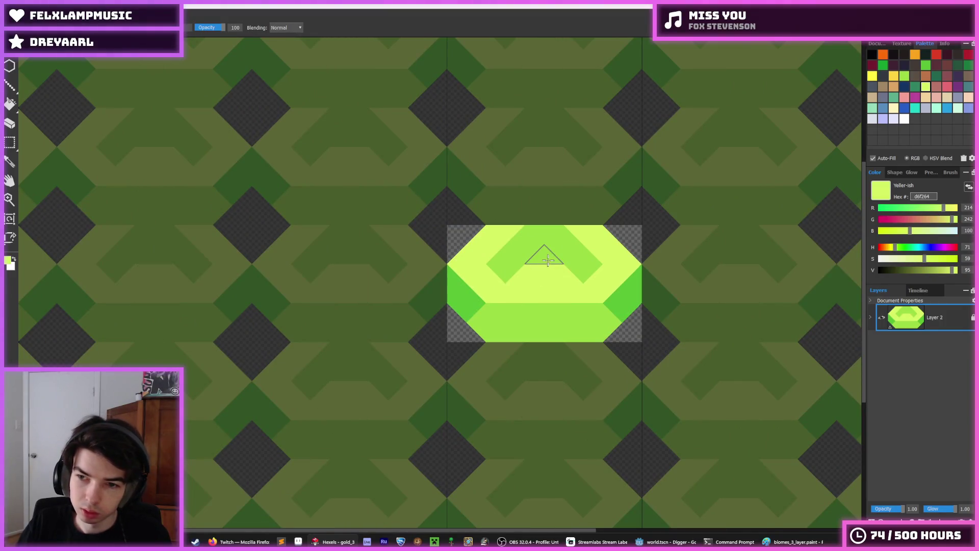
{"action": "key", "text": "i"}
{"action": "scroll", "coordinate": [561, 247], "scroll_direction": "down", "scroll_amount": 1}
{"action": "scroll", "coordinate": [574, 248], "scroll_direction": "up", "scroll_amount": 2}
{"action": "left_click", "coordinate": [569, 248]}
{"action": "key", "text": "b"}
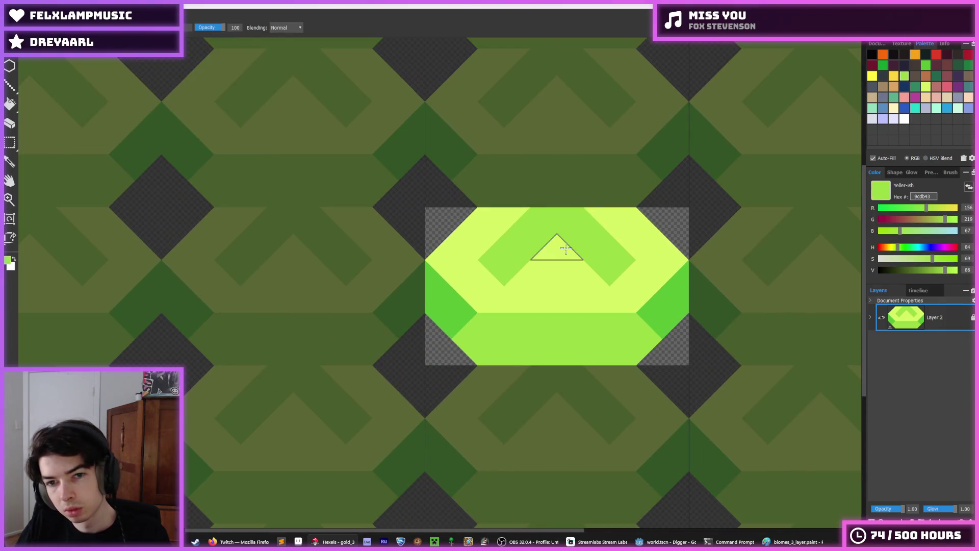
{"action": "left_click_drag", "start_coordinate": [569, 247], "coordinate": [573, 280]}
Paint the diamond's left half and left notch light yellow-green using sampled colours.
{"action": "key", "text": "i"}
{"action": "left_click", "coordinate": [486, 284]}
{"action": "key", "text": "b"}
{"action": "left_click_drag", "start_coordinate": [506, 246], "coordinate": [485, 280]}
{"action": "left_click", "coordinate": [517, 236]}
{"action": "mouse_move", "coordinate": [518, 236]}
{"action": "left_mouse_down"}
{"action": "mouse_move", "coordinate": [558, 267]}
{"action": "mouse_move", "coordinate": [591, 230]}
{"action": "mouse_move", "coordinate": [533, 243]}
{"action": "mouse_move", "coordinate": [522, 302]}
{"action": "mouse_move", "coordinate": [569, 284]}
{"action": "mouse_move", "coordinate": [557, 282]}
{"action": "left_mouse_up"}
{"action": "key", "text": "i"}
{"action": "left_click", "coordinate": [557, 295]}
{"action": "key", "text": "b"}
Paint a light yellow-green row across the bottom of the gem.
{"action": "key", "text": "i"}
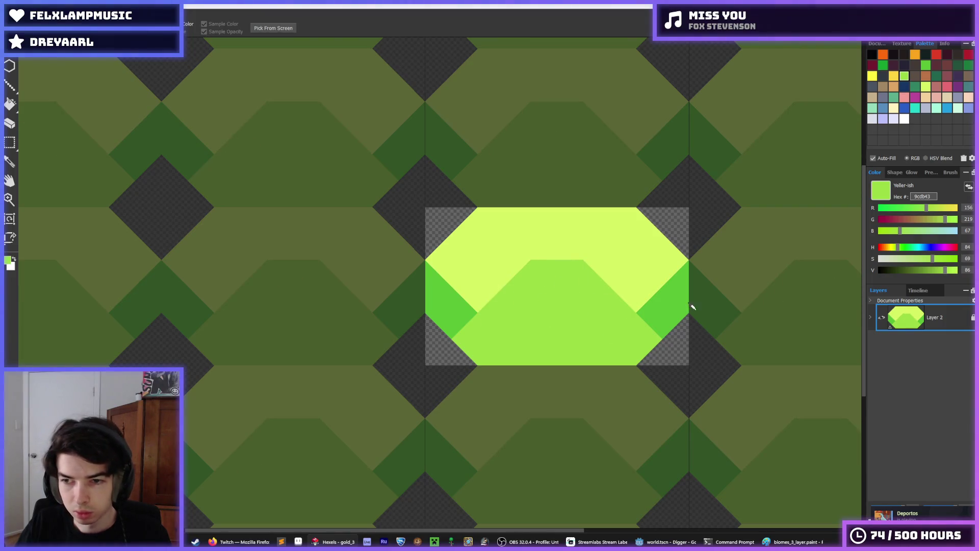
{"action": "scroll", "coordinate": [619, 271], "scroll_direction": "down", "scroll_amount": 5}
{"action": "scroll", "coordinate": [615, 312], "scroll_direction": "up", "scroll_amount": 7}
{"action": "left_click", "coordinate": [501, 396]}
{"action": "left_click_drag", "start_coordinate": [501, 396], "coordinate": [477, 274]}
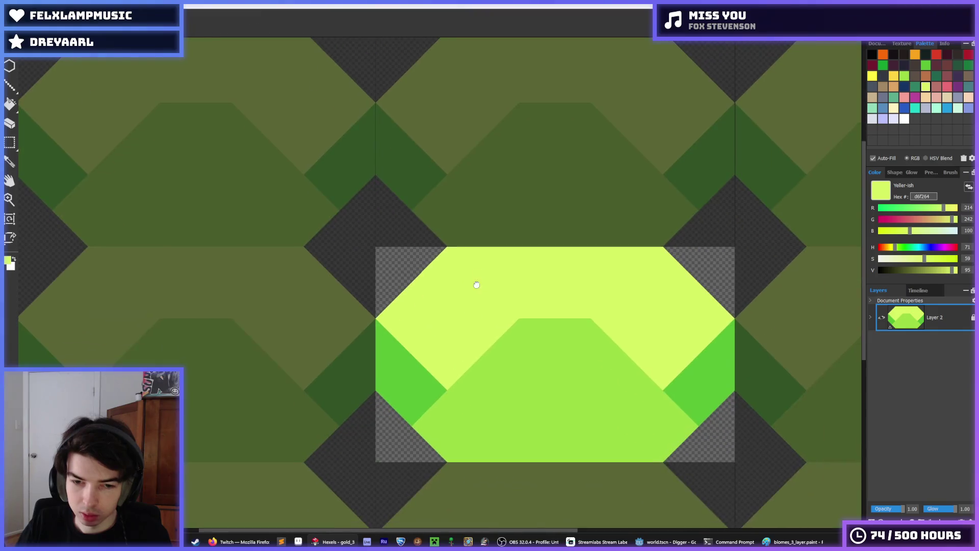
{"action": "key", "text": "b"}
{"action": "left_click_drag", "start_coordinate": [449, 416], "coordinate": [667, 421]}
{"action": "key", "text": "i"}
{"action": "scroll", "coordinate": [619, 383], "scroll_direction": "down", "scroll_amount": 4}
{"action": "scroll", "coordinate": [621, 381], "scroll_direction": "up", "scroll_amount": 2}
{"action": "left_click", "coordinate": [622, 381]}
{"action": "key", "text": "b"}
{"action": "mouse_move", "coordinate": [589, 387]}
{"action": "left_mouse_down"}
{"action": "mouse_move", "coordinate": [665, 386]}
{"action": "mouse_move", "coordinate": [576, 387]}
{"action": "left_mouse_up"}
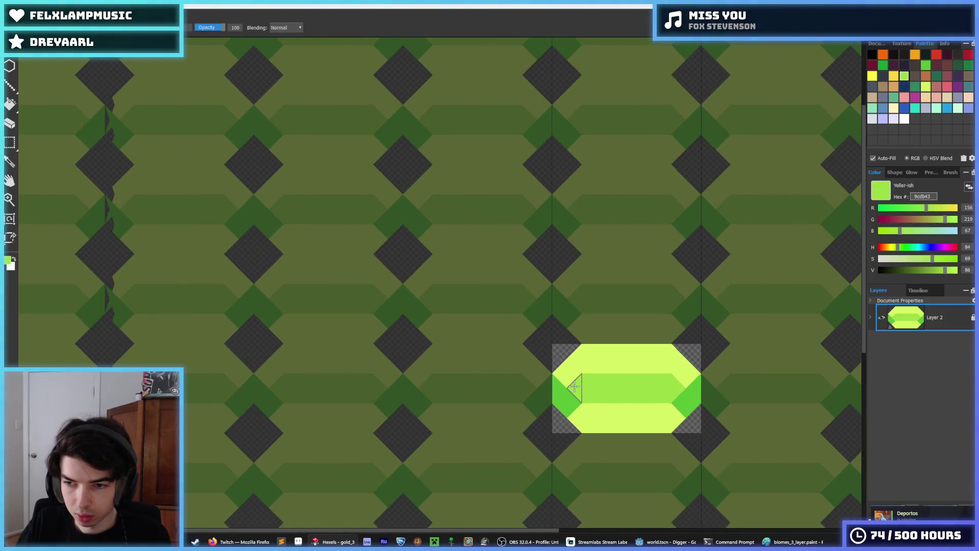
{"action": "key", "text": "i"}
{"action": "scroll", "coordinate": [597, 383], "scroll_direction": "down", "scroll_amount": 2}
{"action": "scroll", "coordinate": [638, 367], "scroll_direction": "down", "scroll_amount": 2}
{"action": "scroll", "coordinate": [646, 360], "scroll_direction": "up", "scroll_amount": 3}
{"action": "scroll", "coordinate": [609, 378], "scroll_direction": "up", "scroll_amount": 2}
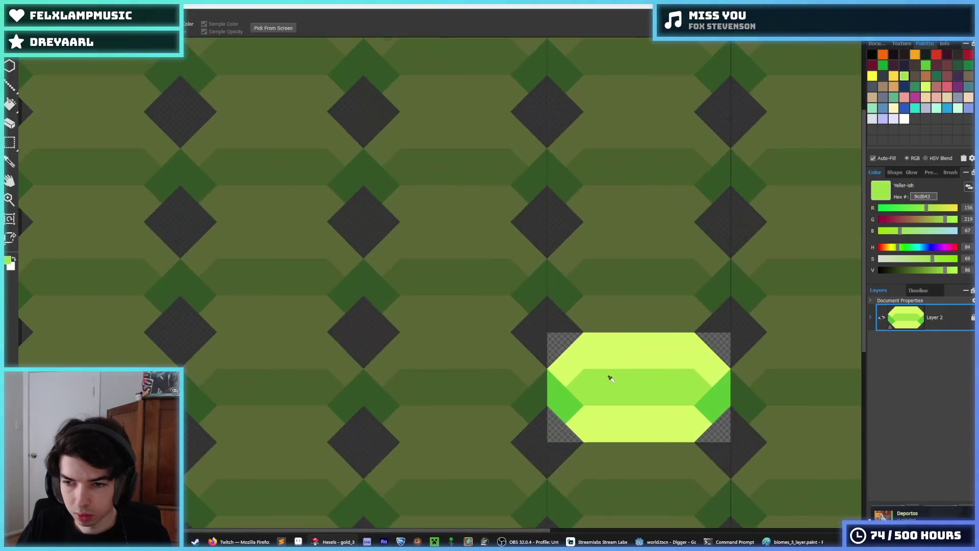
{"action": "scroll", "coordinate": [610, 378], "scroll_direction": "up", "scroll_amount": 2}
{"action": "mouse_move", "coordinate": [632, 369]}
{"action": "left_mouse_down"}
{"action": "mouse_move", "coordinate": [573, 354]}
{"action": "mouse_move", "coordinate": [507, 298]}
{"action": "left_mouse_up"}
{"action": "left_click", "coordinate": [507, 298]}
{"action": "mouse_move", "coordinate": [425, 348]}
{"action": "left_mouse_down"}
{"action": "mouse_move", "coordinate": [617, 339]}
{"action": "mouse_move", "coordinate": [574, 383]}
{"action": "left_mouse_up"}
{"action": "key", "text": "i"}
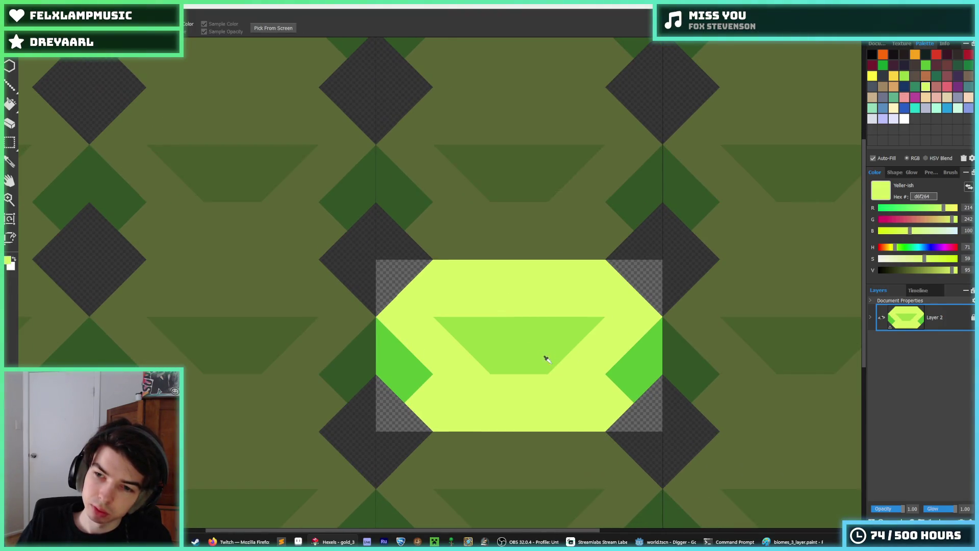
{"action": "left_click", "coordinate": [550, 360]}
{"action": "key", "text": "b"}
{"action": "mouse_move", "coordinate": [448, 402]}
{"action": "left_mouse_down"}
{"action": "mouse_move", "coordinate": [434, 400]}
{"action": "mouse_move", "coordinate": [498, 400]}
{"action": "mouse_move", "coordinate": [459, 413]}
{"action": "mouse_move", "coordinate": [608, 393]}
{"action": "left_mouse_up"}
{"action": "scroll", "coordinate": [632, 374], "scroll_direction": "down", "scroll_amount": 3}
{"action": "key", "text": "i"}
{"action": "scroll", "coordinate": [632, 374], "scroll_direction": "down", "scroll_amount": 3}
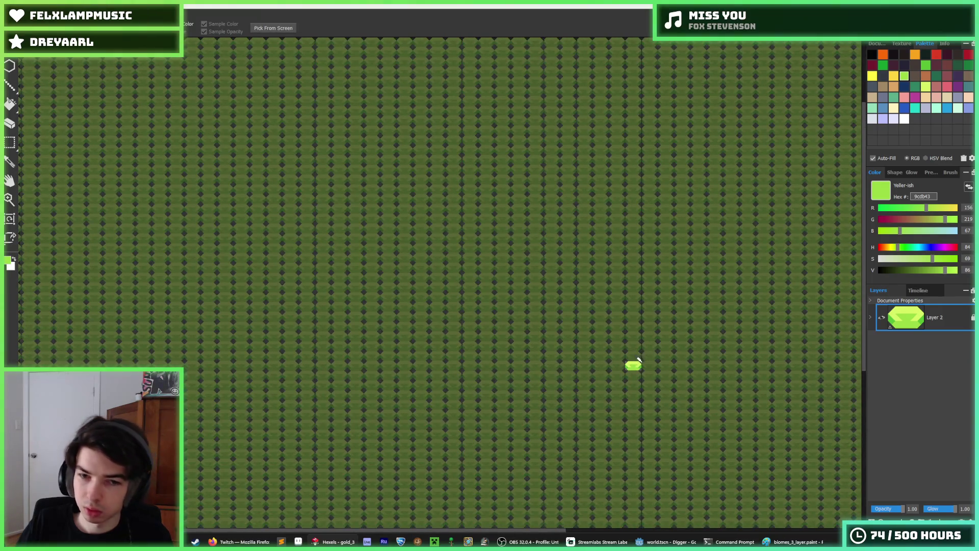
{"action": "scroll", "coordinate": [634, 367], "scroll_direction": "up", "scroll_amount": 4}
{"action": "left_click", "coordinate": [561, 397]}
{"action": "key", "text": "b"}
{"action": "mouse_move", "coordinate": [558, 406]}
{"action": "left_mouse_down"}
{"action": "mouse_move", "coordinate": [597, 404]}
{"action": "mouse_move", "coordinate": [535, 397]}
{"action": "mouse_move", "coordinate": [564, 368]}
{"action": "mouse_move", "coordinate": [609, 378]}
{"action": "left_mouse_up"}
{"action": "left_click", "coordinate": [541, 409], "text": "alt"}
{"action": "scroll", "coordinate": [611, 389], "scroll_direction": "down", "scroll_amount": 5}
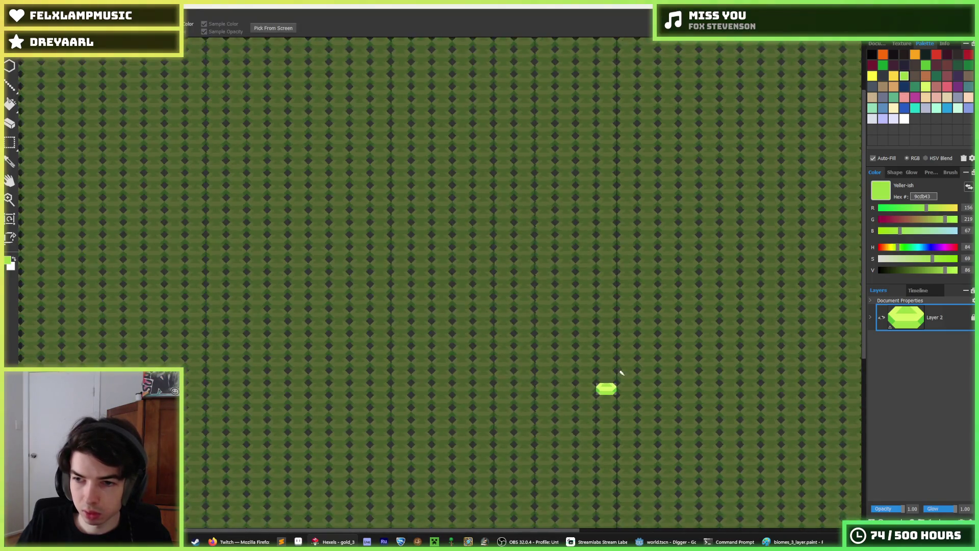
{"action": "scroll", "coordinate": [631, 364], "scroll_direction": "up", "scroll_amount": 1}
{"action": "scroll", "coordinate": [632, 362], "scroll_direction": "up", "scroll_amount": 2}
{"action": "scroll", "coordinate": [613, 391], "scroll_direction": "up", "scroll_amount": 2}
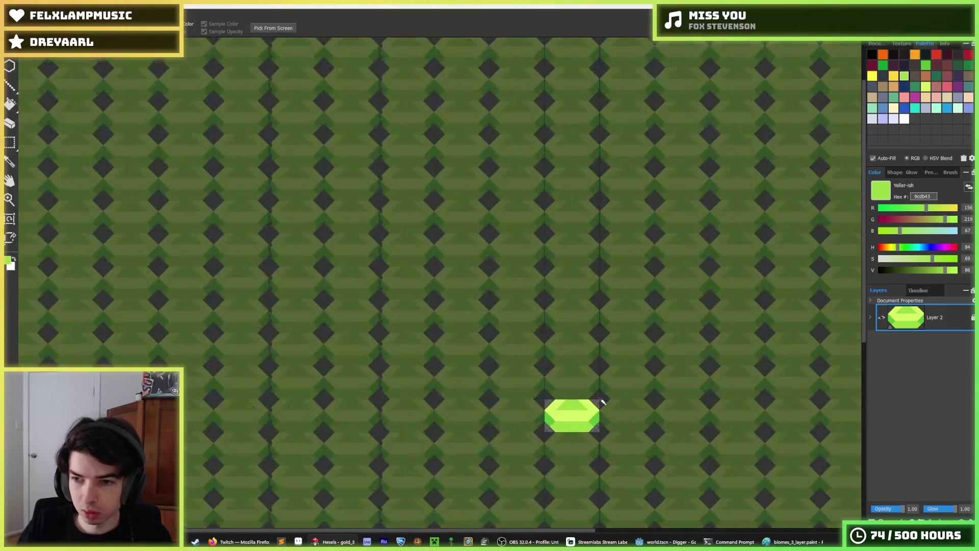
{"action": "scroll", "coordinate": [582, 417], "scroll_direction": "up", "scroll_amount": 2}
{"action": "left_click", "coordinate": [568, 425]}
{"action": "key", "text": "f"}
{"action": "left_click", "coordinate": [510, 401]}
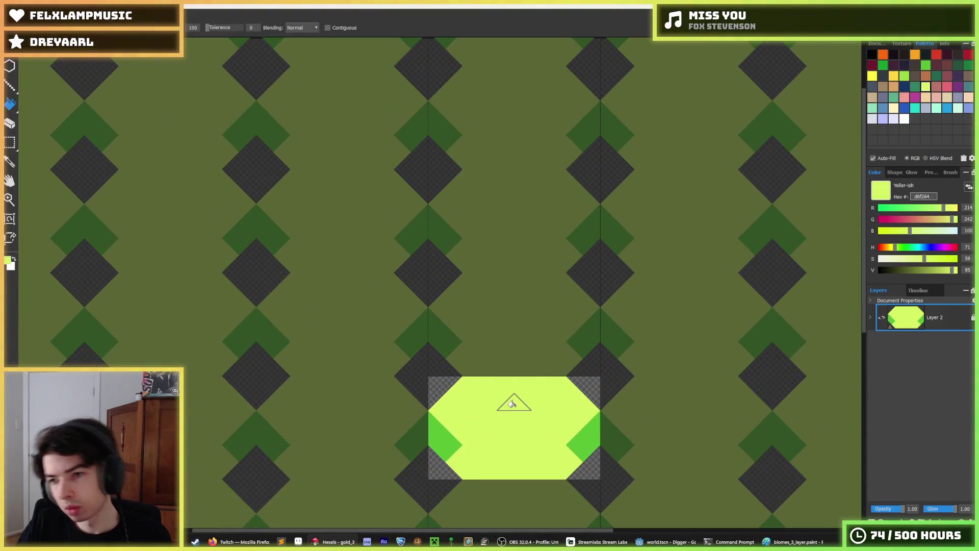
{"action": "key", "text": "ctrl+z"}
{"action": "key", "text": "b"}
{"action": "left_click_drag", "start_coordinate": [486, 392], "coordinate": [539, 405]}
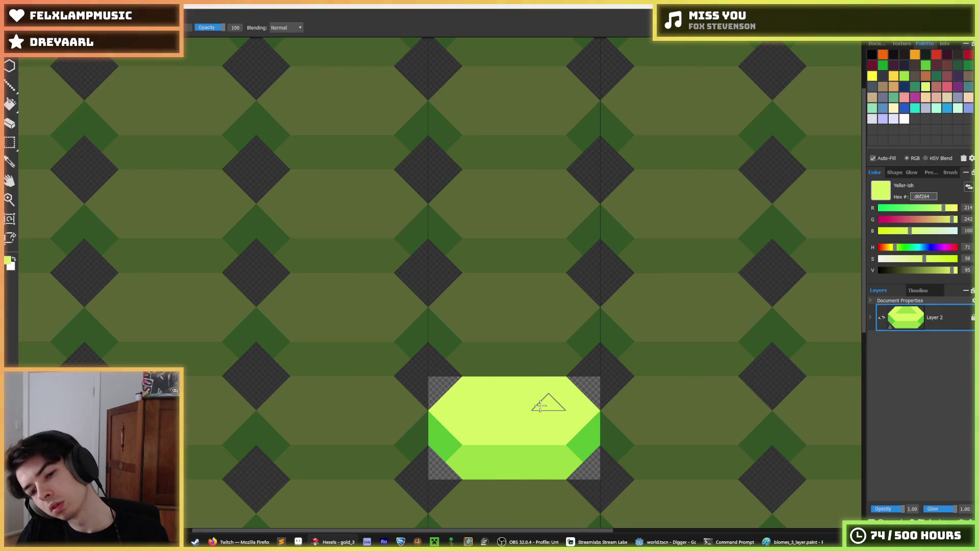
{"action": "key", "text": "i"}
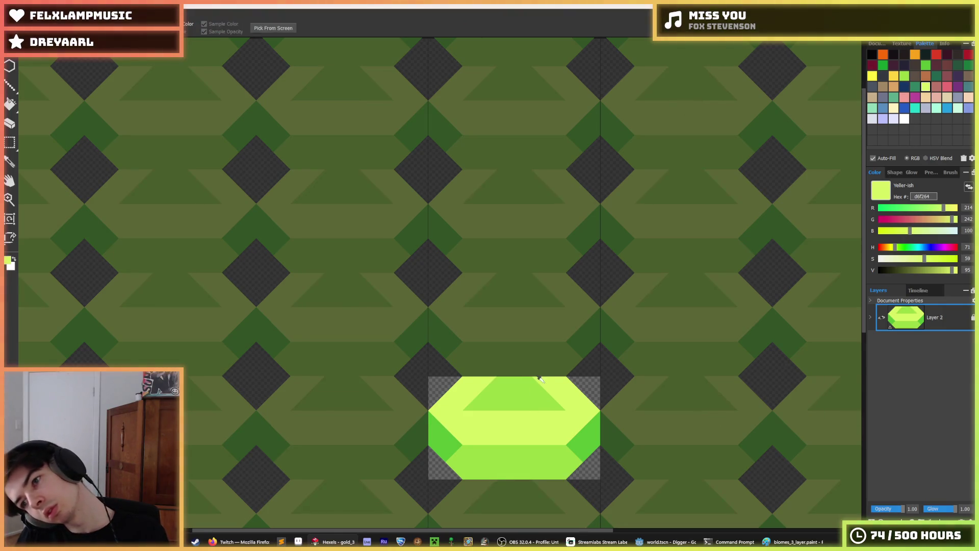
{"action": "scroll", "coordinate": [540, 394], "scroll_direction": "down", "scroll_amount": 5}
{"action": "scroll", "coordinate": [541, 380], "scroll_direction": "down", "scroll_amount": 2}
{"action": "key", "text": "b"}
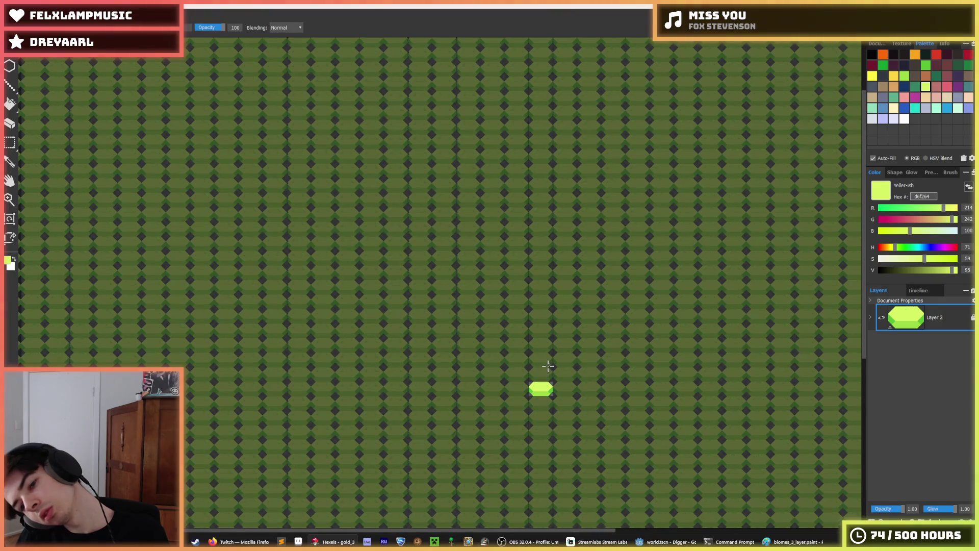
{"action": "scroll", "coordinate": [547, 366], "scroll_direction": "down", "scroll_amount": 1}
{"action": "scroll", "coordinate": [544, 364], "scroll_direction": "up", "scroll_amount": 2}
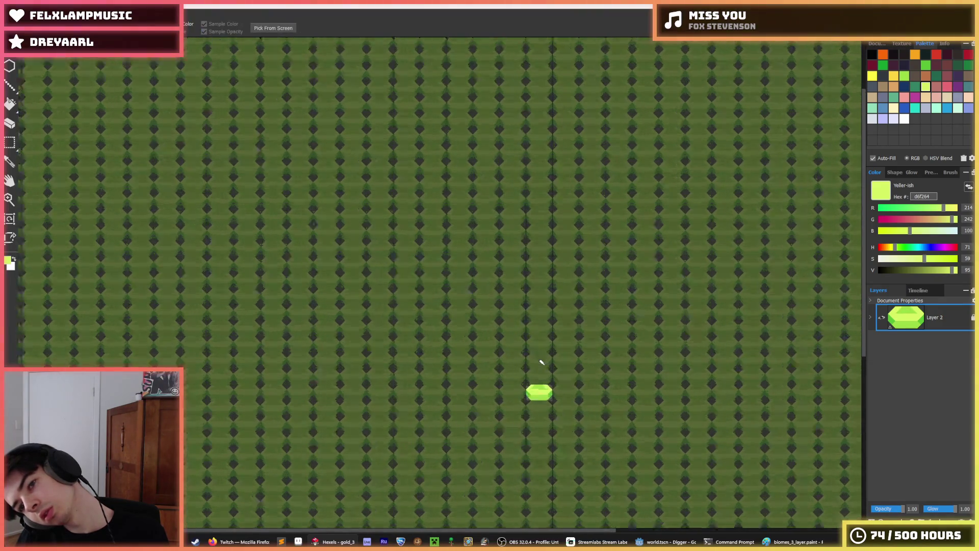
{"action": "scroll", "coordinate": [536, 379], "scroll_direction": "up", "scroll_amount": 4}
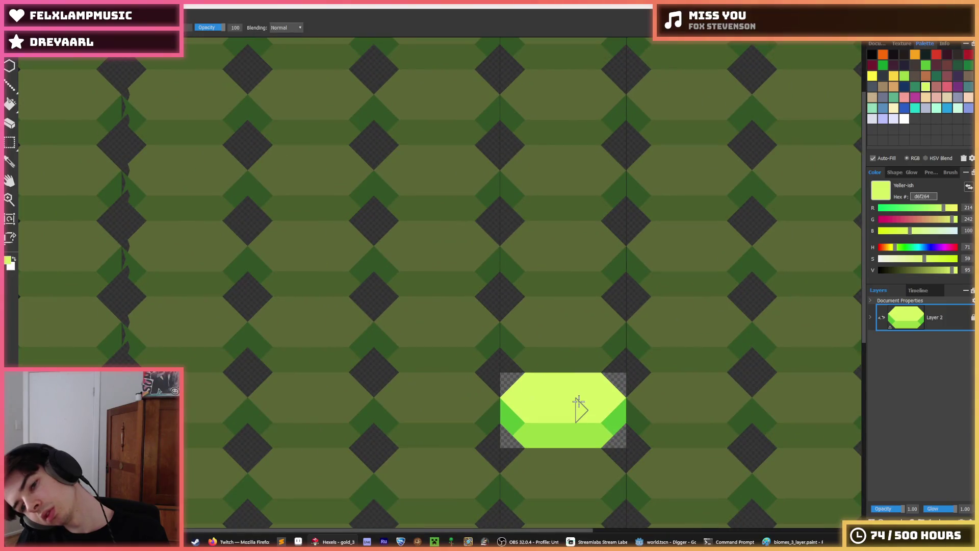
Save the gem as forest.hxl, export it as forest_1.png into assets/image/mineral, and return to Godot.
{"action": "key", "text": "ctrl+shift+s"}
{"action": "type", "text": "forest"}
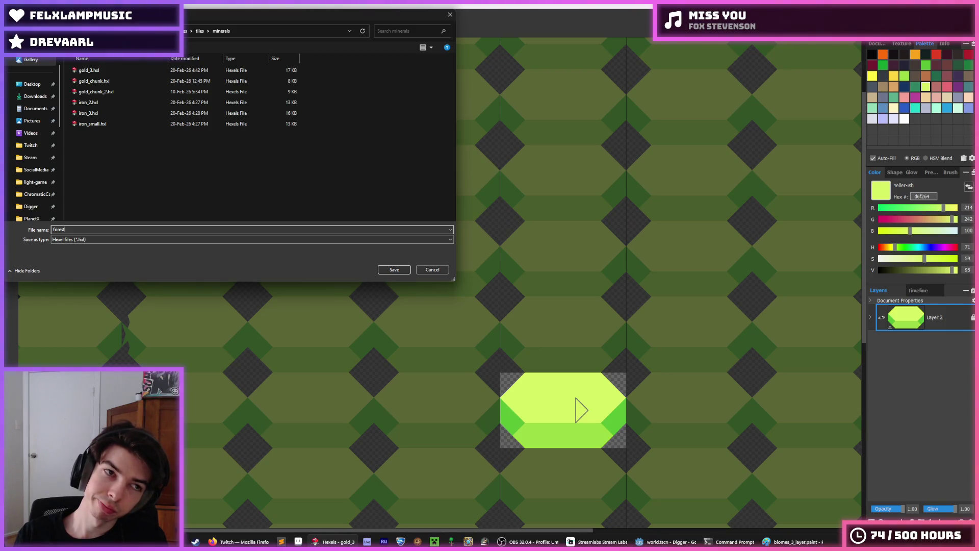
{"action": "key", "text": "Return"}
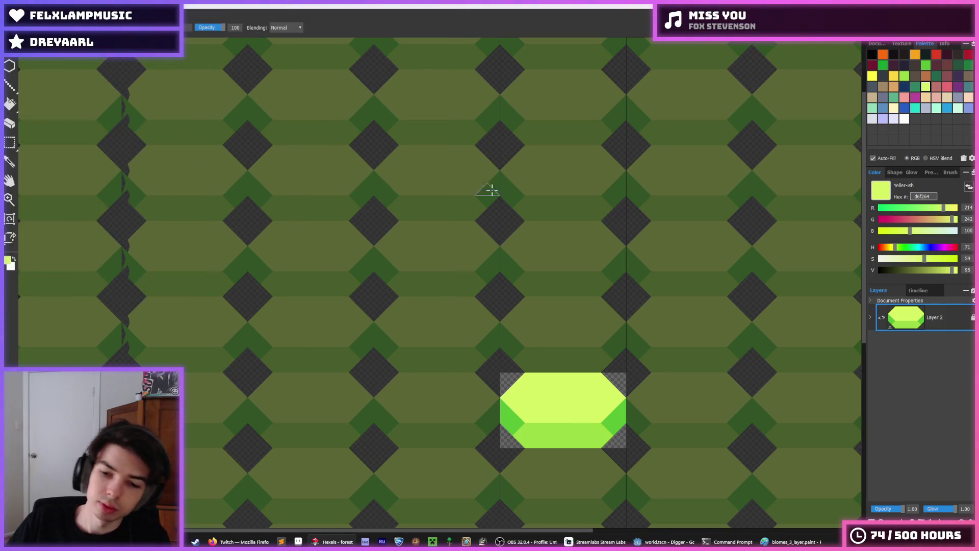
{"action": "key", "text": "ctrl+e"}
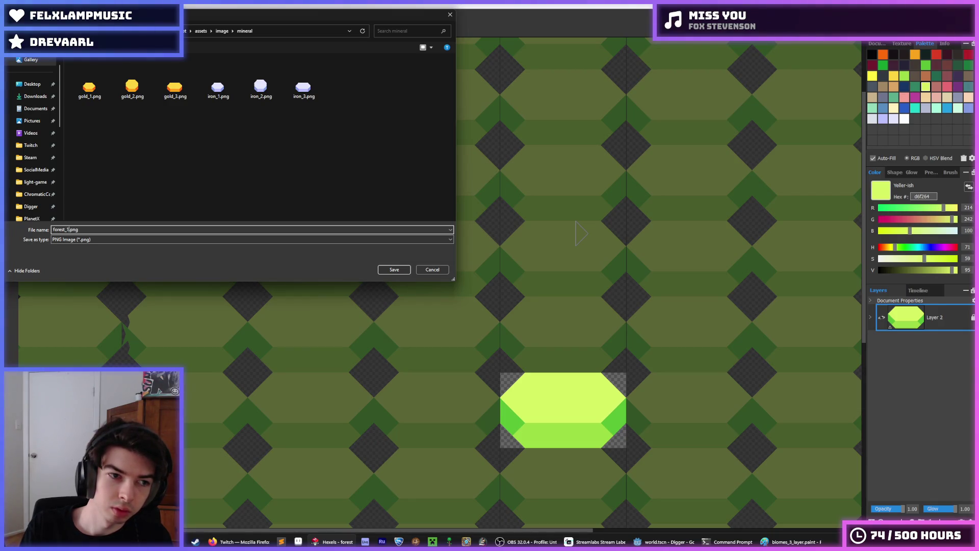
{"action": "key", "text": "Return"}
{"action": "left_click", "coordinate": [530, 387]}
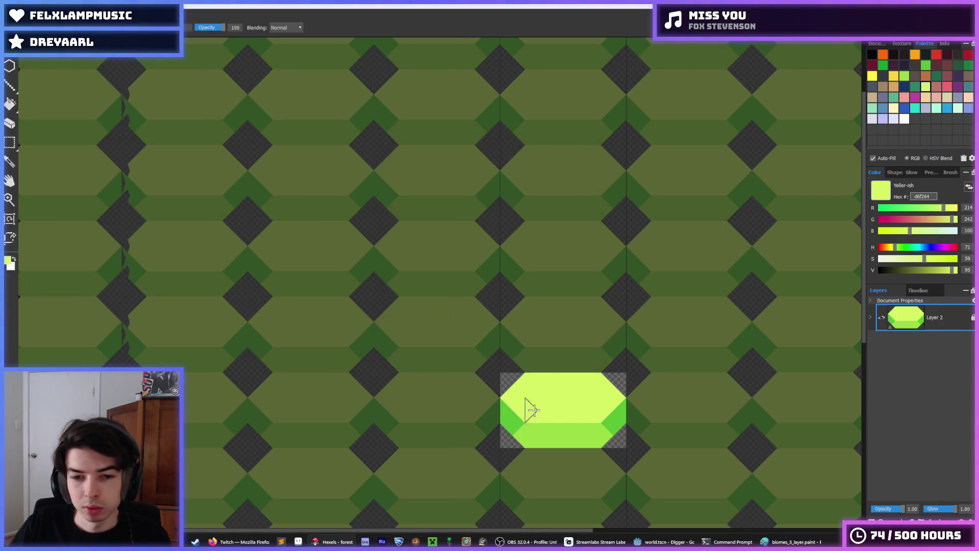
{"action": "left_click", "coordinate": [658, 542]}
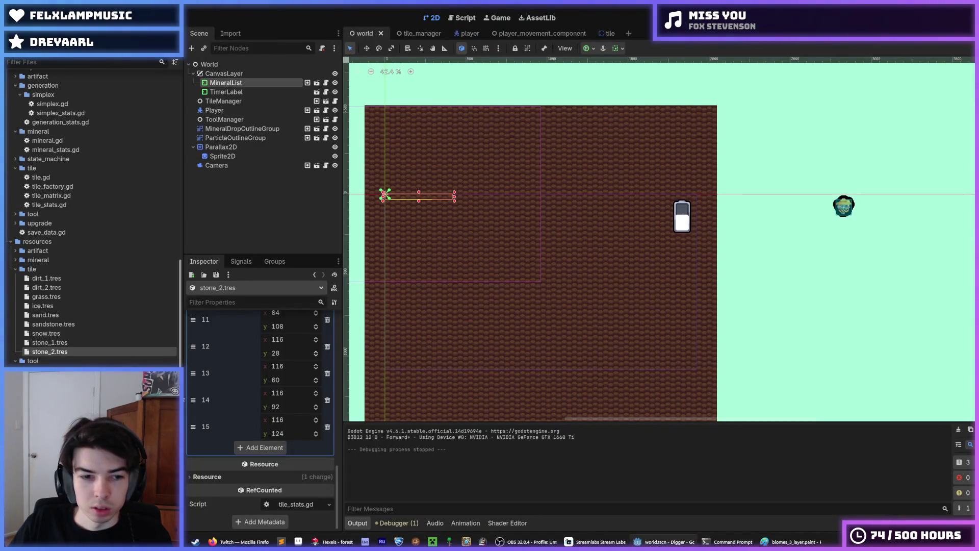
{"action": "scroll", "coordinate": [57, 291], "scroll_direction": "up", "scroll_amount": 5}
{"action": "scroll", "coordinate": [58, 290], "scroll_direction": "up", "scroll_amount": 5}
{"action": "scroll", "coordinate": [57, 290], "scroll_direction": "up", "scroll_amount": 5}
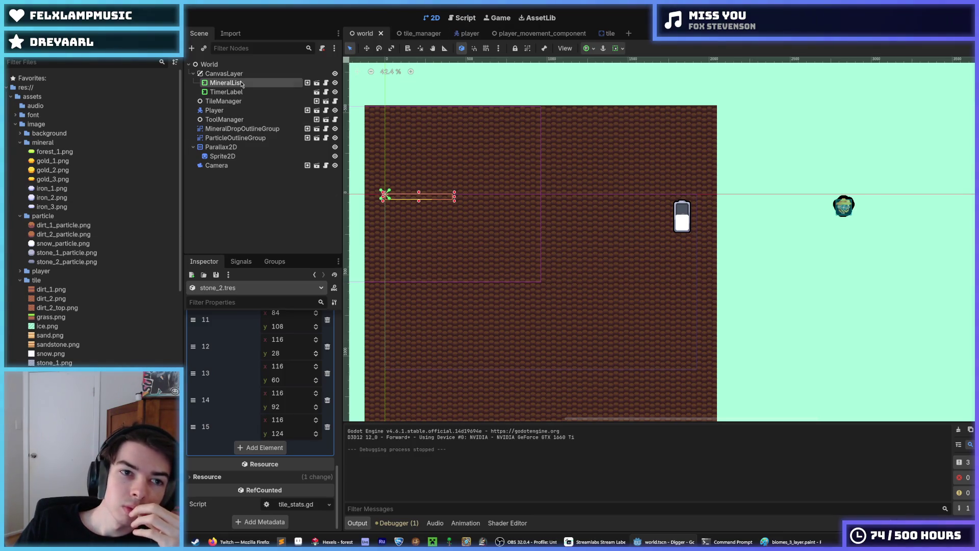
Review the exported forest_1.png, then inspect stone_1.tres and its Minerals dictionary.
{"action": "left_click", "coordinate": [53, 152]}
{"action": "scroll", "coordinate": [460, 281], "scroll_direction": "down", "scroll_amount": 2}
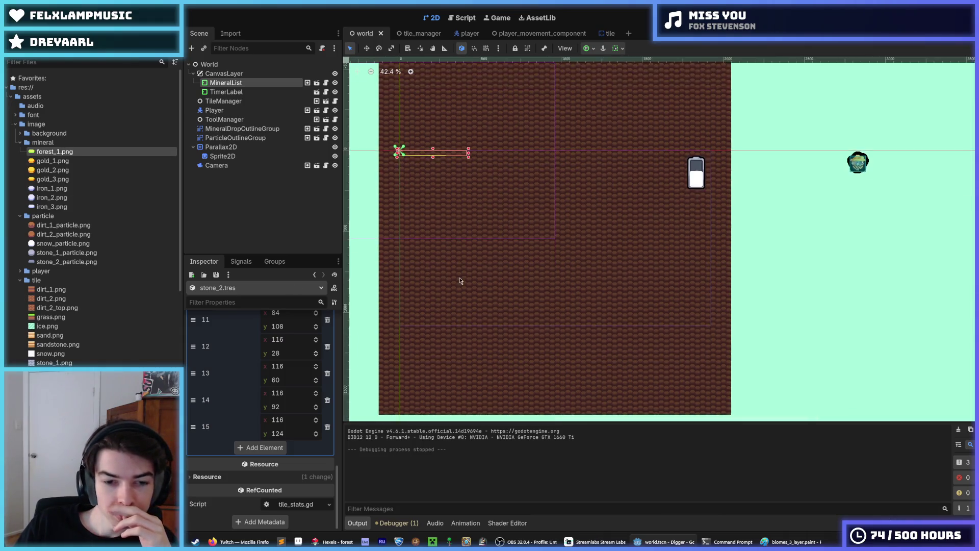
{"action": "scroll", "coordinate": [443, 312], "scroll_direction": "down", "scroll_amount": 2}
{"action": "scroll", "coordinate": [80, 292], "scroll_direction": "down", "scroll_amount": 5}
{"action": "scroll", "coordinate": [80, 291], "scroll_direction": "down", "scroll_amount": 5}
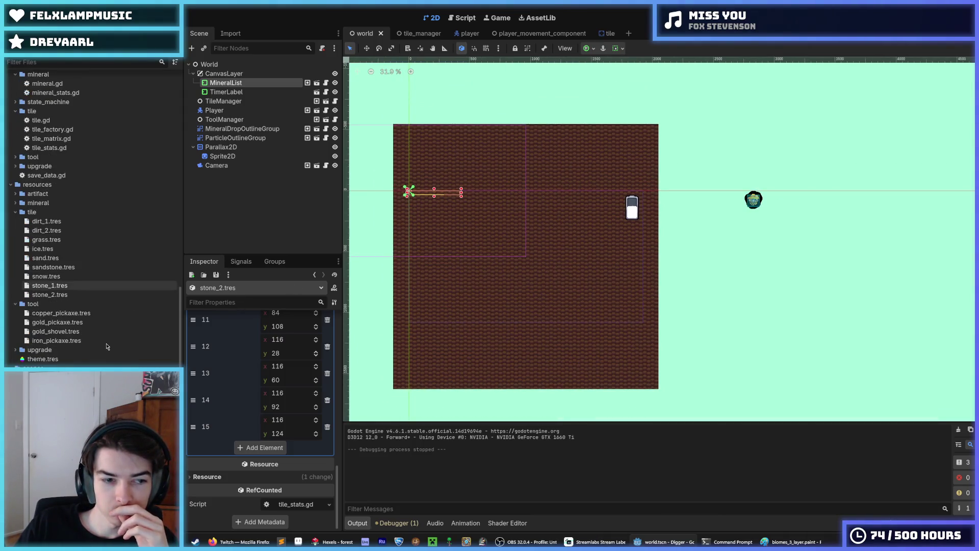
{"action": "scroll", "coordinate": [80, 291], "scroll_direction": "down", "scroll_amount": 5}
{"action": "scroll", "coordinate": [79, 291], "scroll_direction": "down", "scroll_amount": 5}
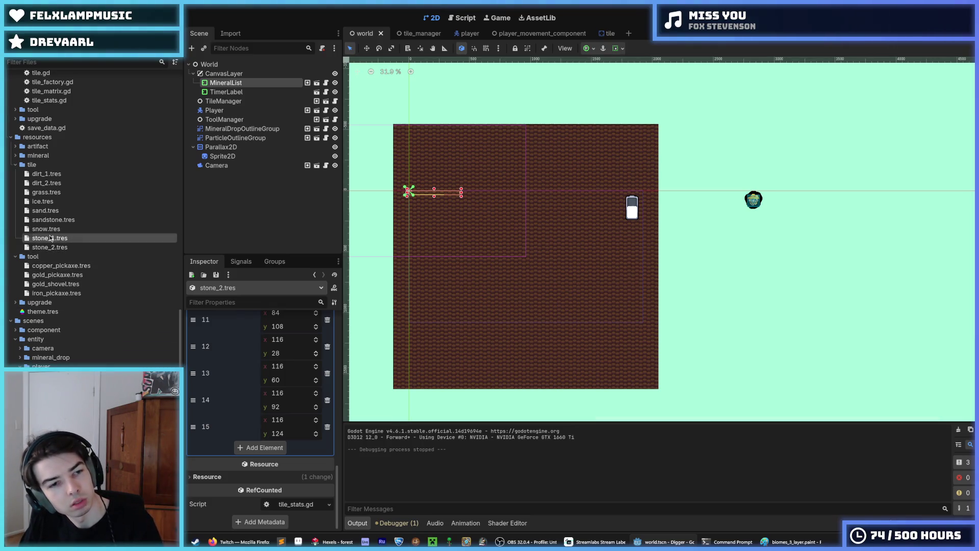
{"action": "left_click", "coordinate": [51, 239]}
{"action": "scroll", "coordinate": [44, 231], "scroll_direction": "up", "scroll_amount": 5}
{"action": "scroll", "coordinate": [218, 432], "scroll_direction": "up", "scroll_amount": 4}
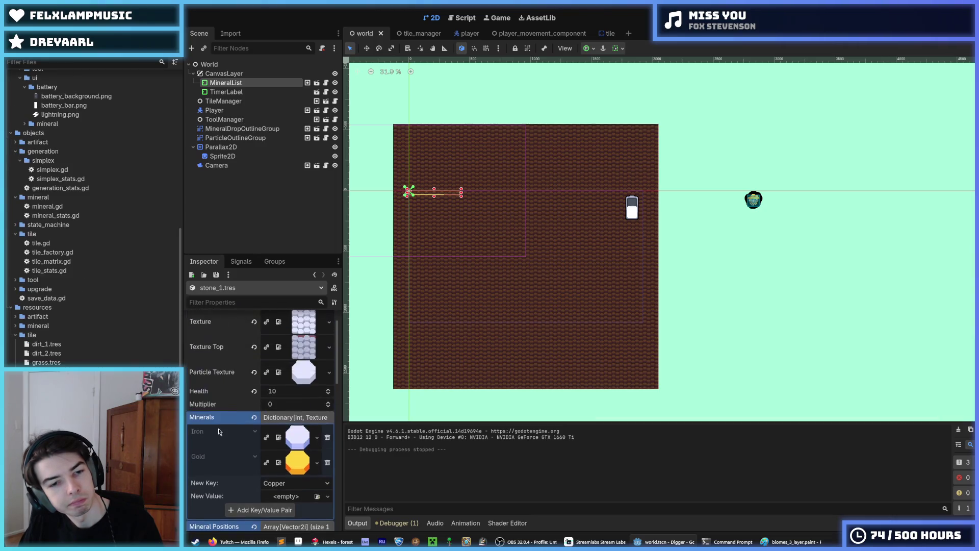
{"action": "left_click", "coordinate": [286, 418]}
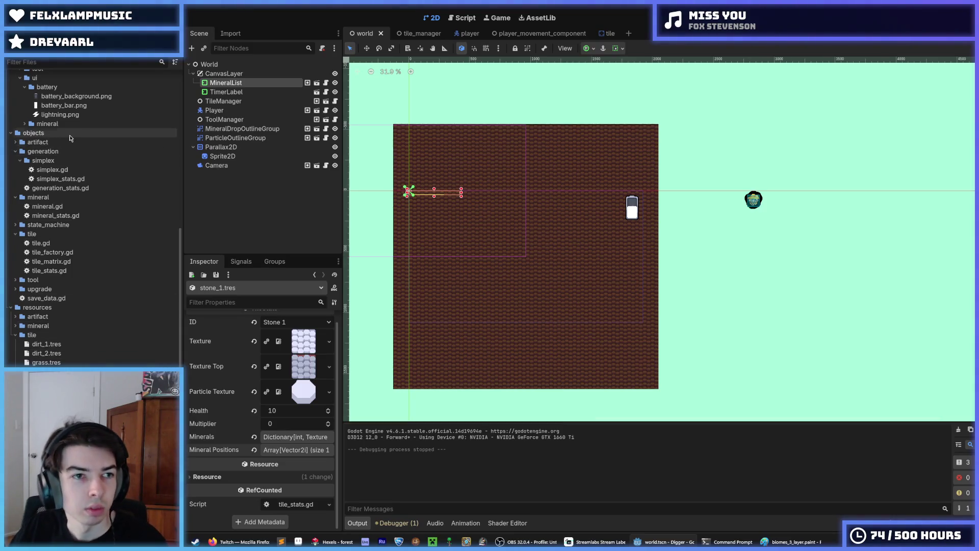
In mineral.gd, duplicate the DIAMOND enum line and rename the copy to FOREST.
{"action": "double_click", "coordinate": [42, 244]}
{"action": "double_click", "coordinate": [47, 206]}
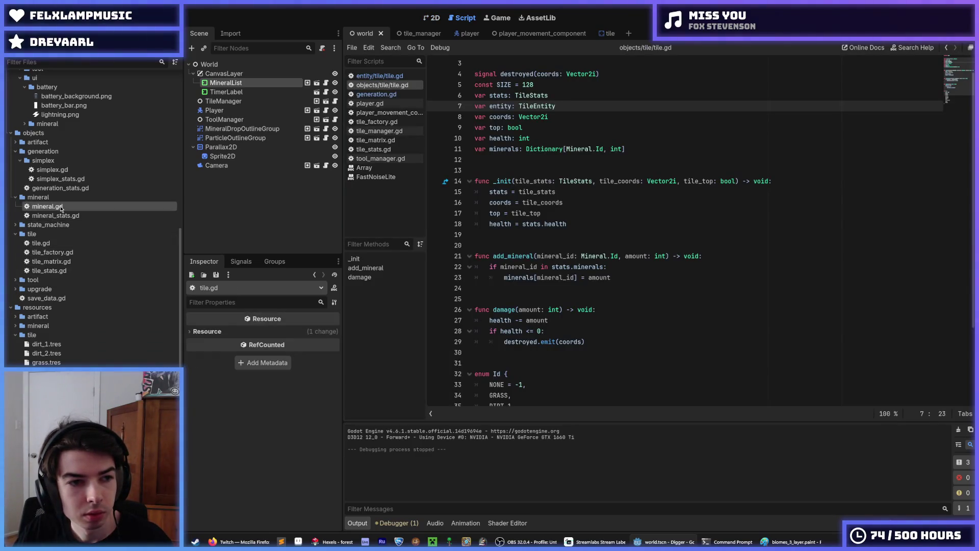
{"action": "key", "text": "ctrl+shift+d"}
{"action": "double_click", "coordinate": [505, 266]}
{"action": "type", "text": ","}
{"action": "left_click", "coordinate": [545, 258]}
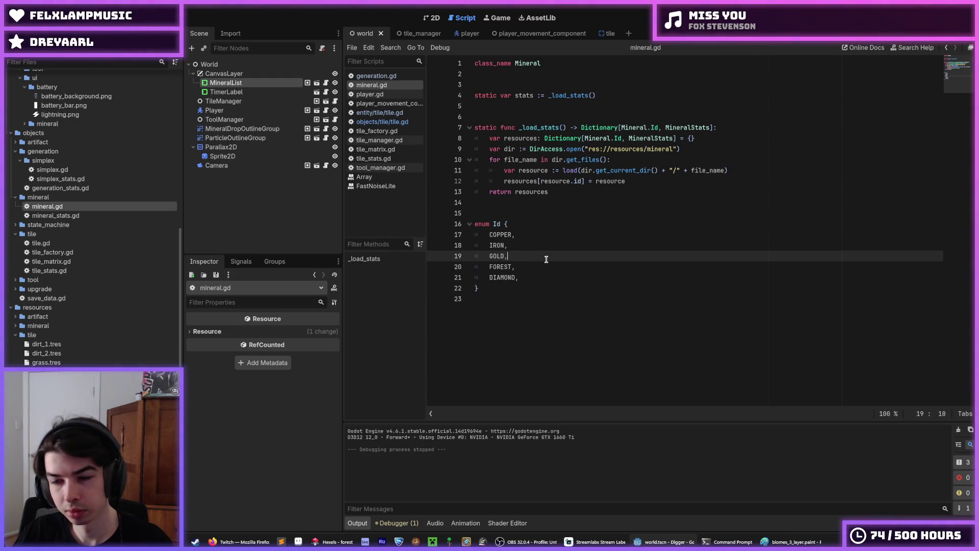
{"action": "left_click", "coordinate": [504, 267]}
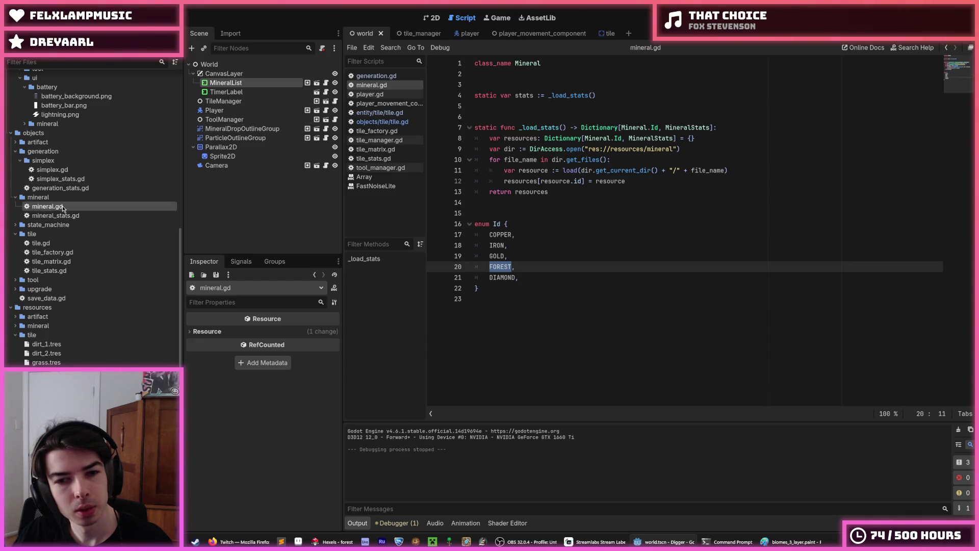
Return to the tile.gd script after glancing at the git command prompt.
{"action": "left_click", "coordinate": [575, 192]}
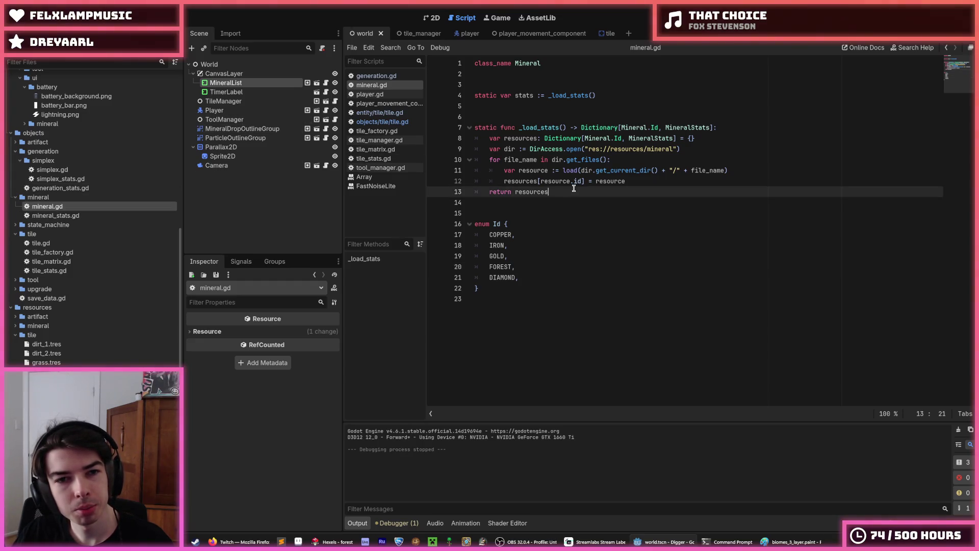
{"action": "left_click", "coordinate": [380, 122]}
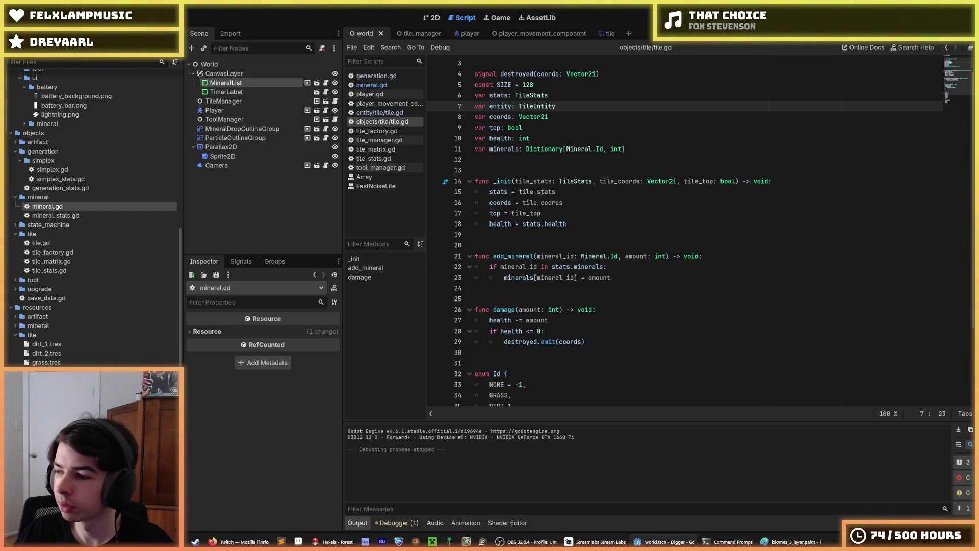
{"action": "key", "text": "alt+Tab"}
{"action": "left_click", "coordinate": [722, 384]}
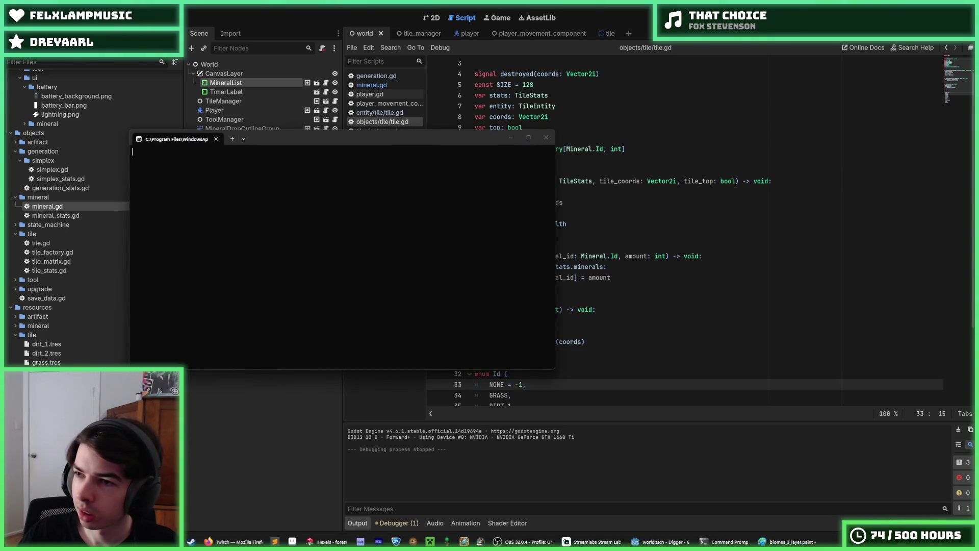
Hide the console, comment out the FOREST entry in mineral.gd, and launch the game with F5.
{"action": "mouse_move", "coordinate": [421, 146]}
{"action": "left_mouse_down"}
{"action": "mouse_move", "coordinate": [579, 156]}
{"action": "mouse_move", "coordinate": [845, 151]}
{"action": "left_mouse_up"}
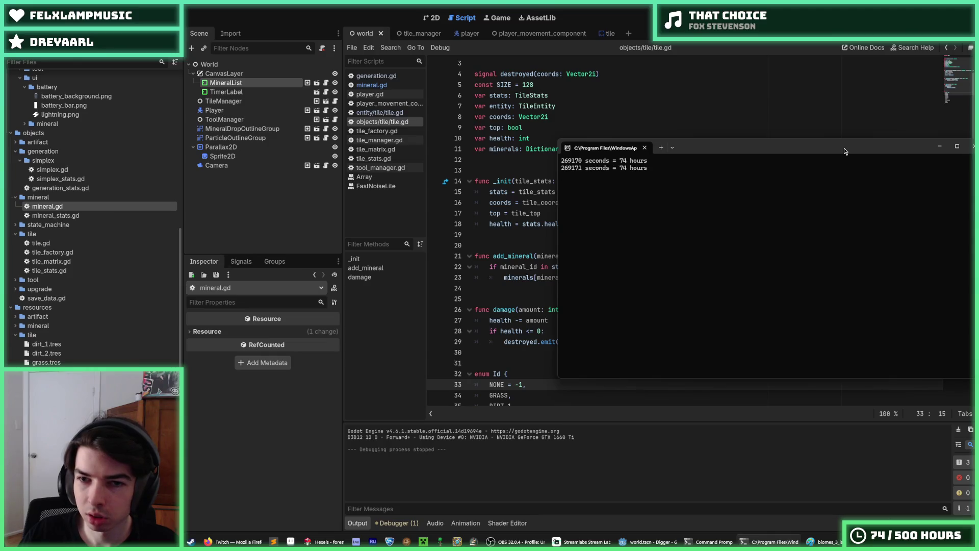
{"action": "left_click", "coordinate": [941, 146]}
{"action": "scroll", "coordinate": [727, 176], "scroll_direction": "down", "scroll_amount": 3}
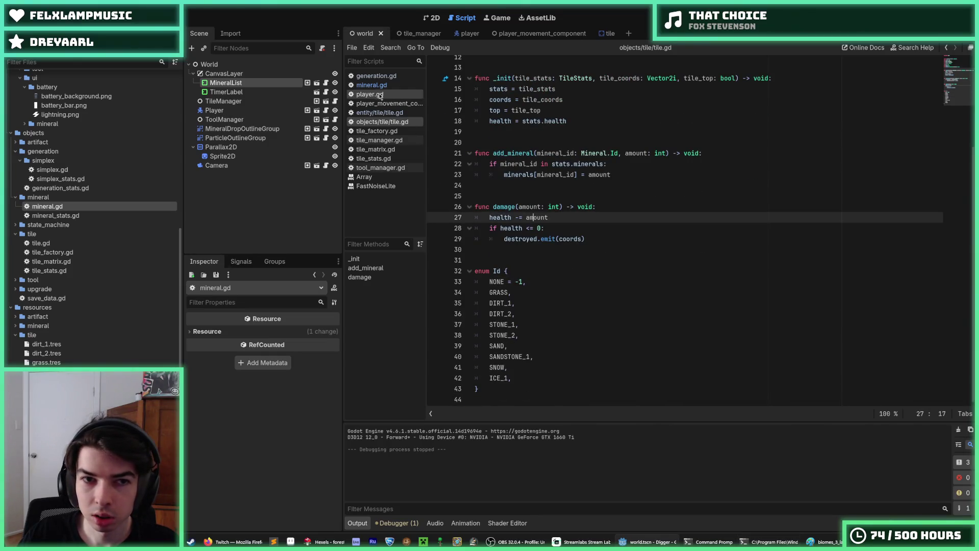
{"action": "key", "text": "alt+Left"}
{"action": "left_click", "coordinate": [540, 264]}
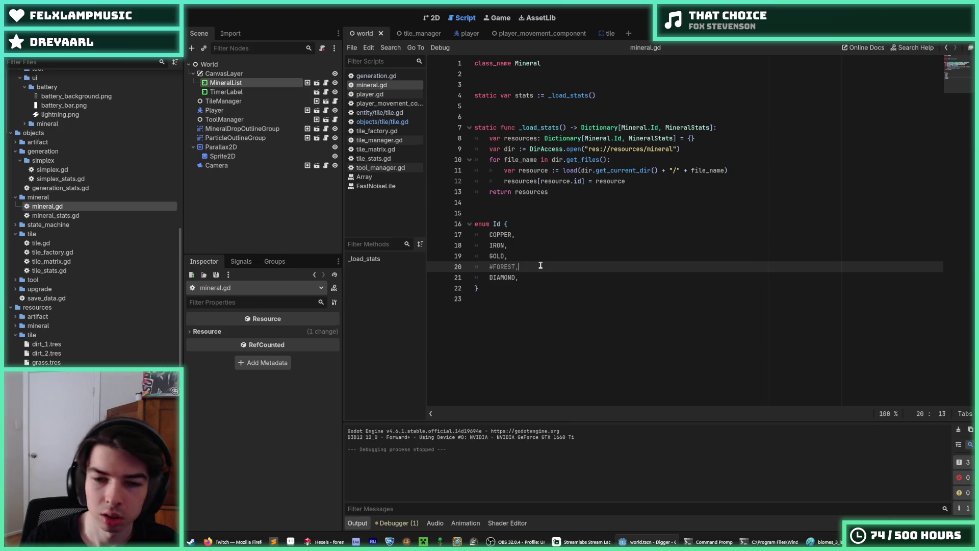
{"action": "key", "text": "F5"}
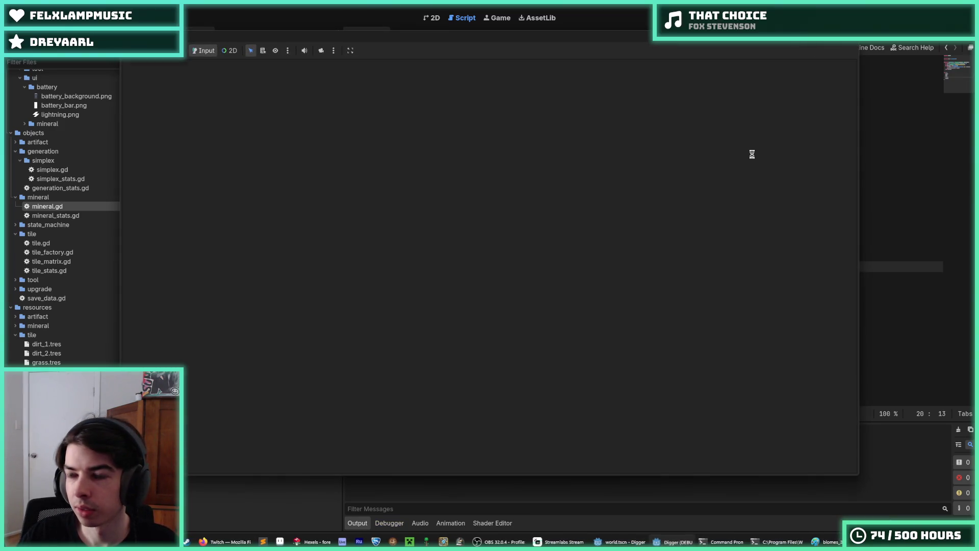
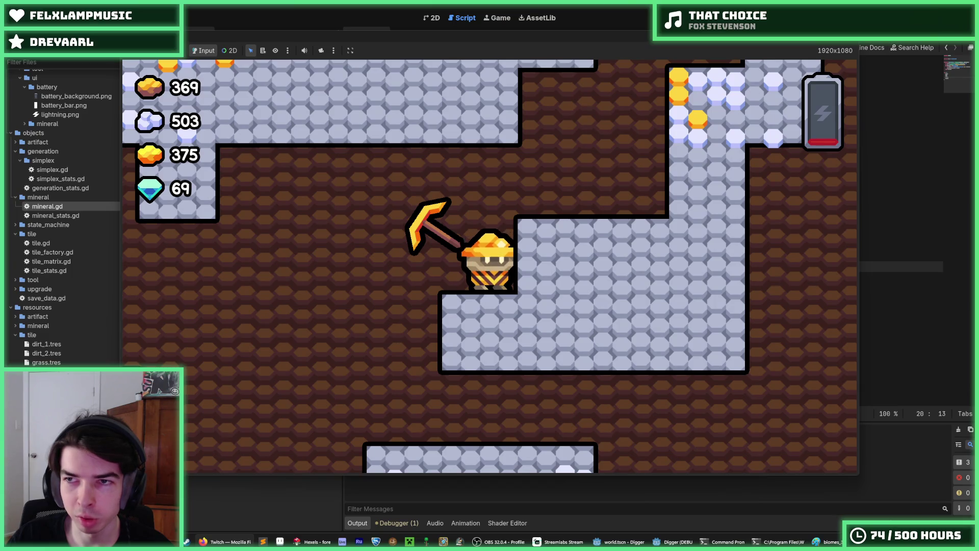
Stop the running game, save, and review the resource-loading lines of mineral.gd.
{"action": "key", "text": "F8"}
{"action": "left_click", "coordinate": [697, 202]}
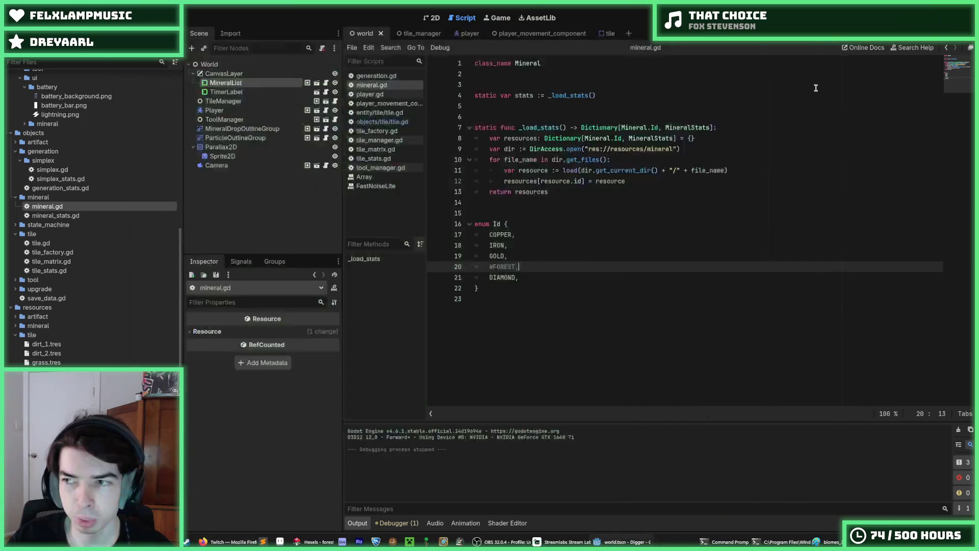
{"action": "key", "text": "ctrl+s"}
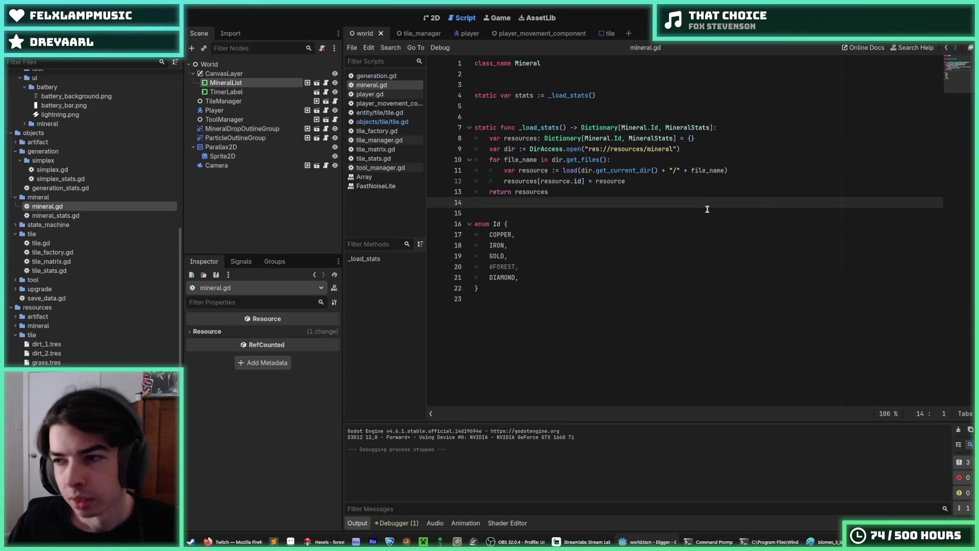
{"action": "left_click", "coordinate": [671, 192]}
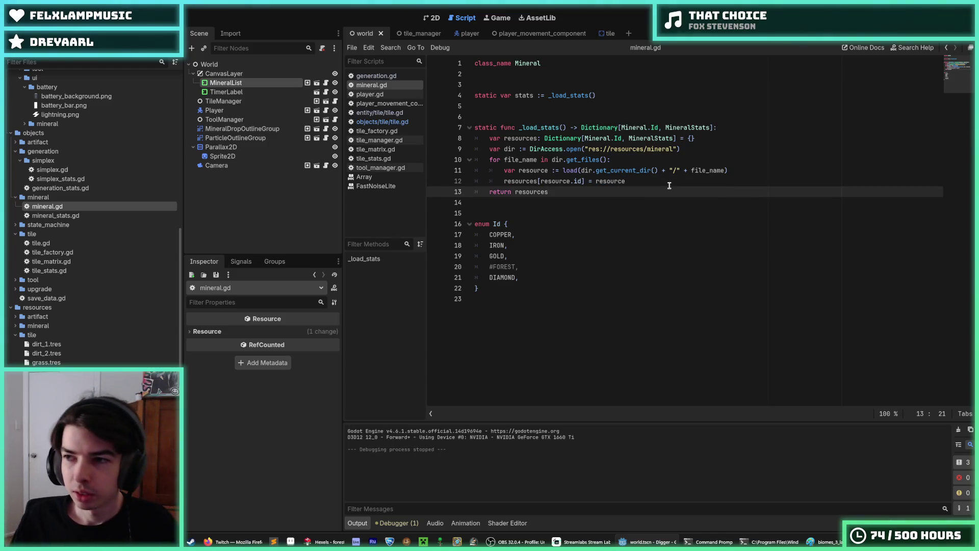
{"action": "left_click", "coordinate": [669, 185]}
{"action": "left_click", "coordinate": [672, 191]}
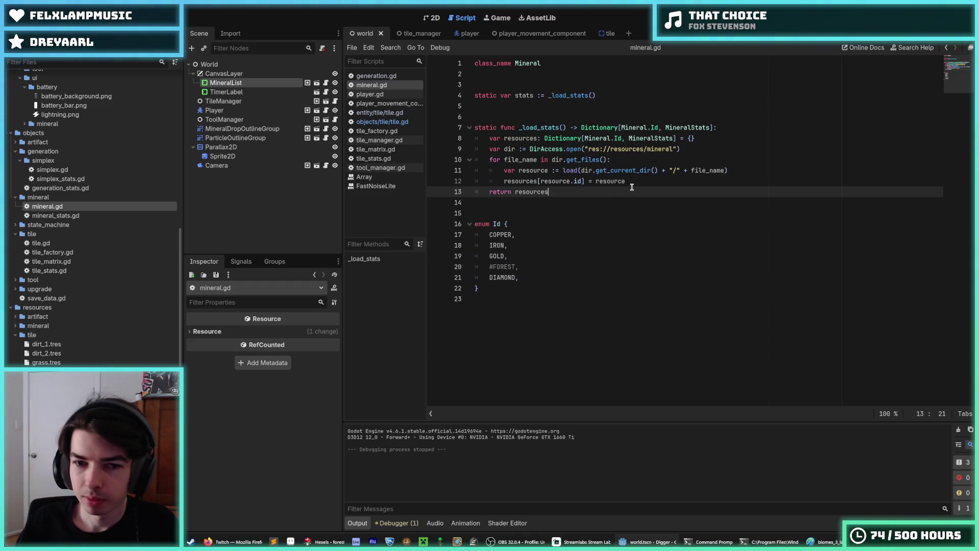
Uncomment the FOREST entry in the Id enum so it sits between GOLD and DIAMOND.
{"action": "left_click", "coordinate": [532, 269]}
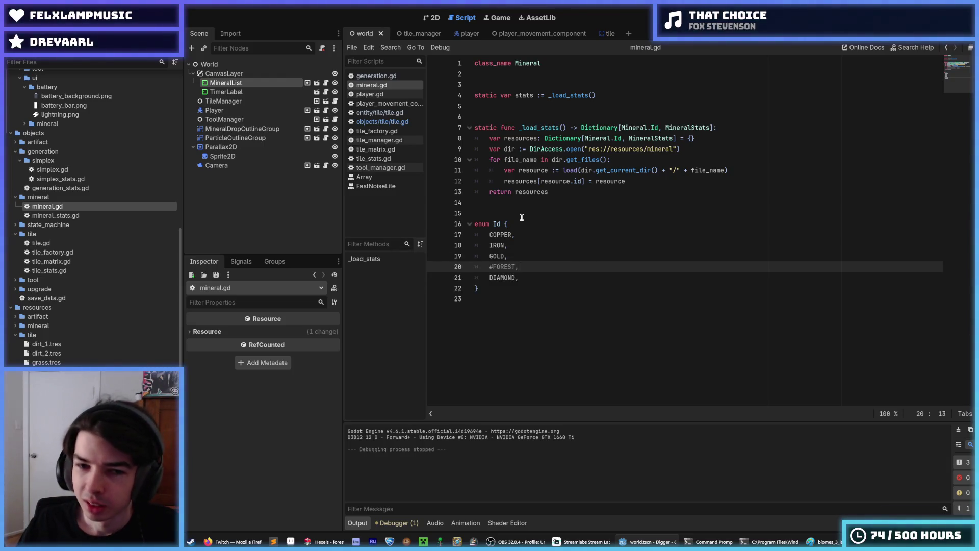
{"action": "left_click_drag", "start_coordinate": [532, 266], "coordinate": [476, 264]}
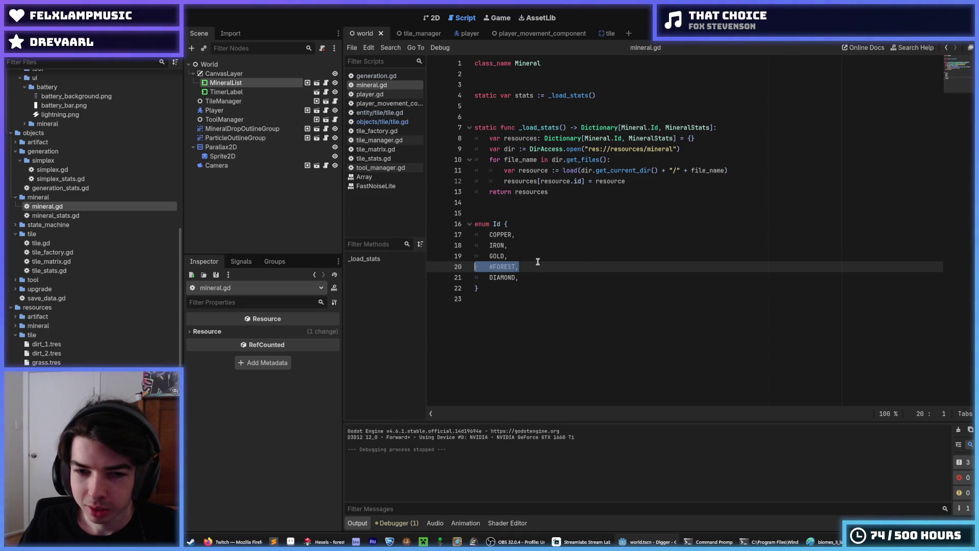
{"action": "left_click", "coordinate": [546, 265]}
{"action": "triple_click", "coordinate": [540, 263]}
{"action": "left_click", "coordinate": [539, 263]}
{"action": "triple_click", "coordinate": [536, 263]}
{"action": "left_click", "coordinate": [538, 263]}
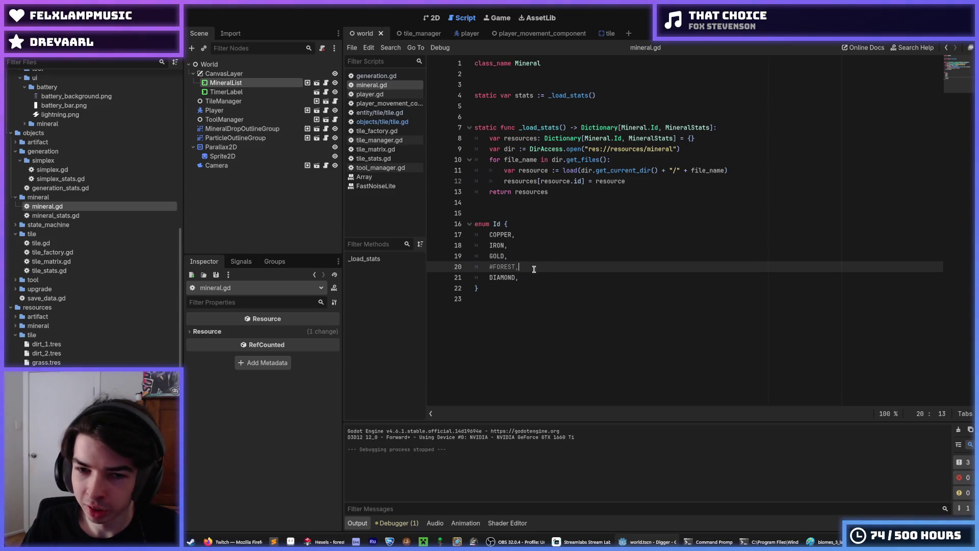
{"action": "triple_click", "coordinate": [531, 256]}
{"action": "left_click", "coordinate": [531, 255]}
{"action": "triple_click", "coordinate": [538, 264]}
{"action": "left_click", "coordinate": [539, 266]}
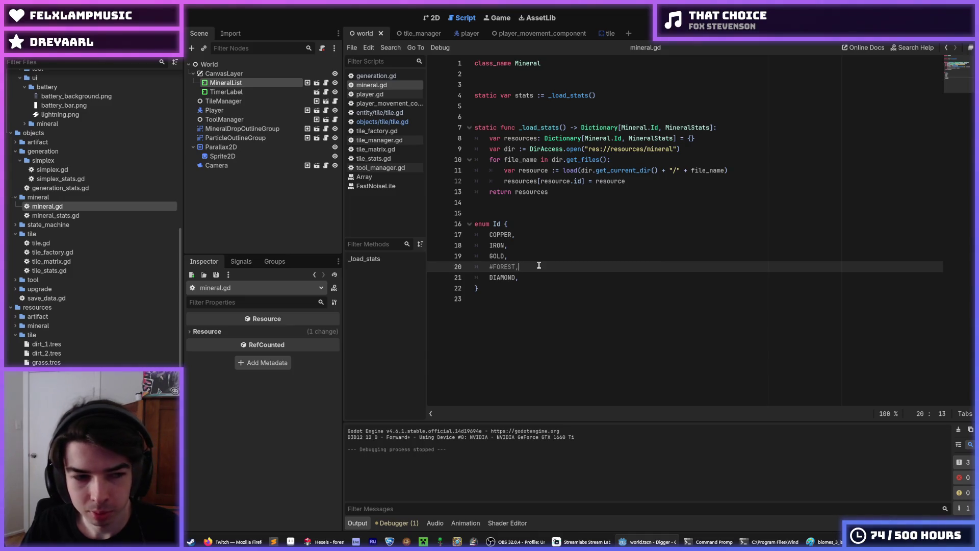
{"action": "triple_click", "coordinate": [528, 257]}
{"action": "left_click", "coordinate": [530, 260]}
{"action": "triple_click", "coordinate": [540, 265]}
{"action": "left_click", "coordinate": [541, 264]}
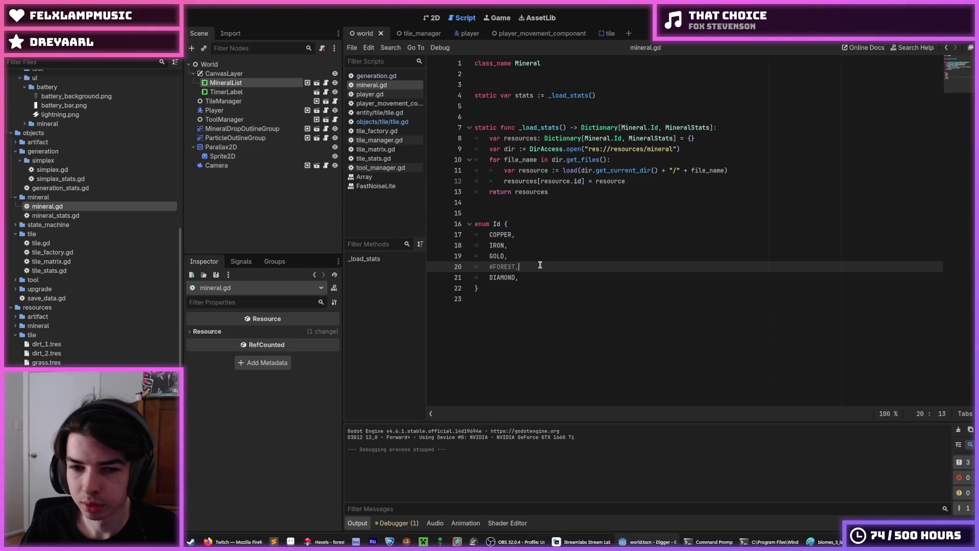
{"action": "triple_click", "coordinate": [540, 264]}
{"action": "left_click", "coordinate": [531, 262]}
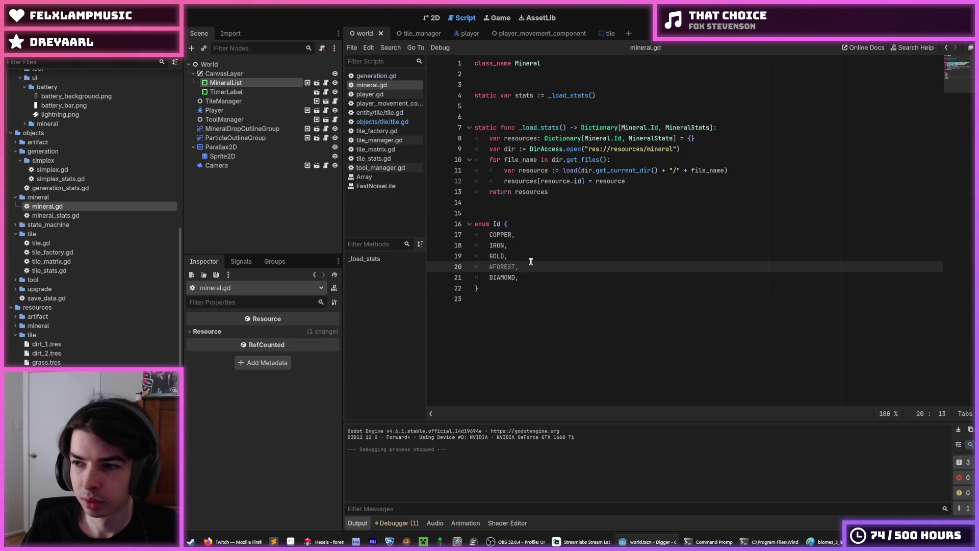
{"action": "key", "text": "ctrl+k"}
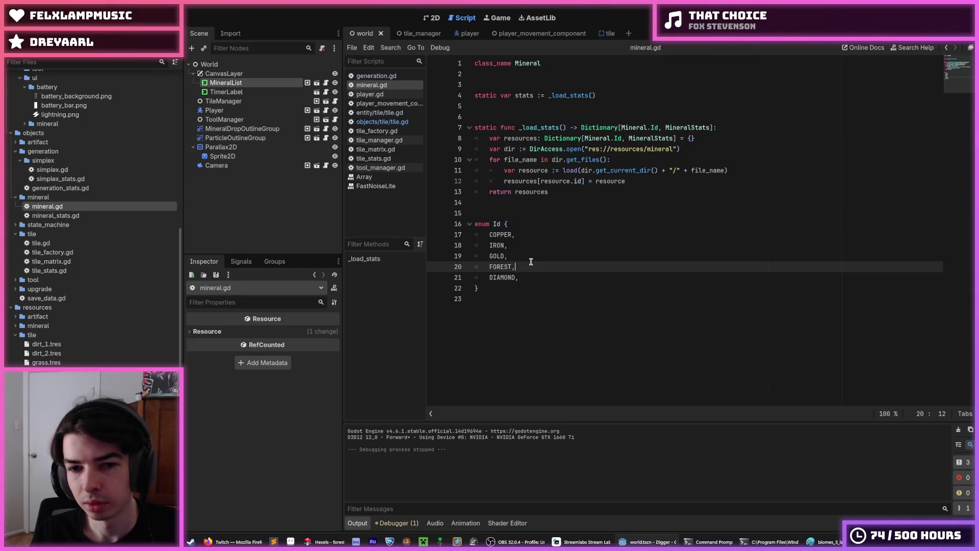
Save the script and duplicate diamond.tres in resources/mineral as forest.tres.
{"action": "key", "text": "ctrl+s"}
{"action": "scroll", "coordinate": [63, 306], "scroll_direction": "down", "scroll_amount": 5}
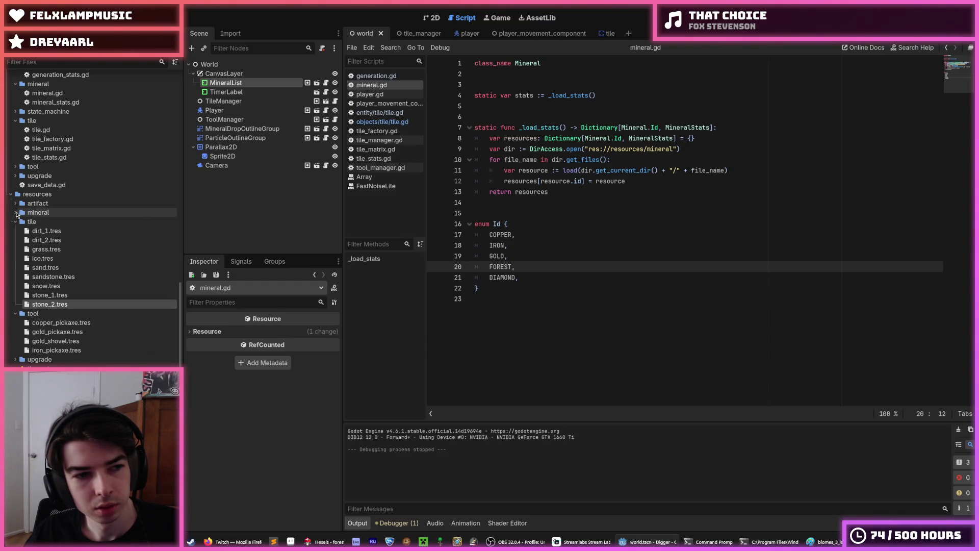
{"action": "left_click", "coordinate": [16, 212]}
{"action": "left_click", "coordinate": [59, 231]}
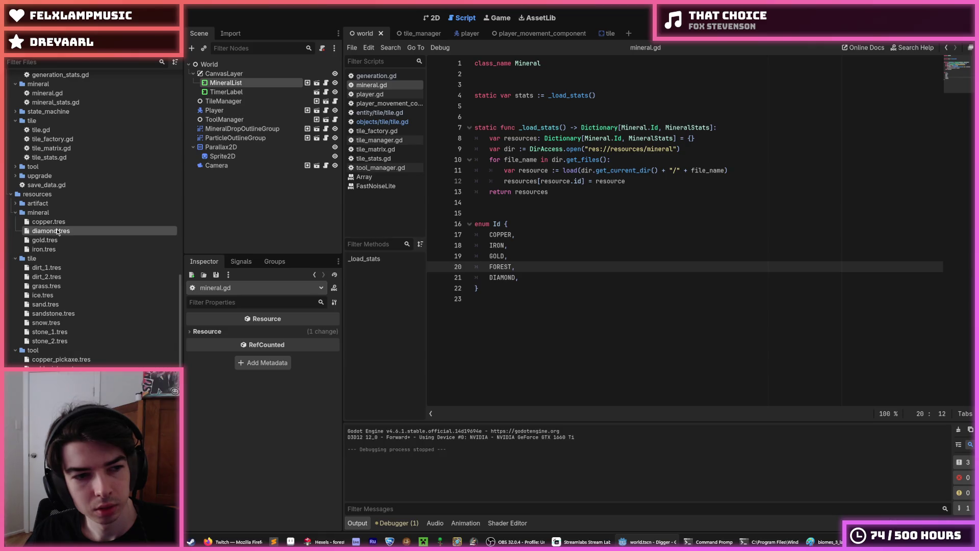
{"action": "key", "text": "ctrl+d"}
{"action": "type", "text": "f"}
{"action": "key", "text": "Return"}
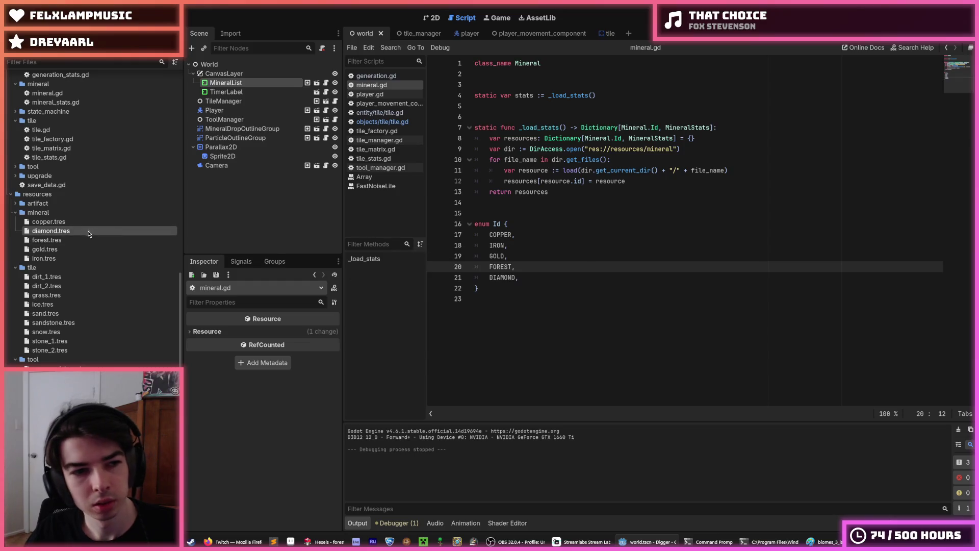
{"action": "left_click", "coordinate": [65, 240]}
Give forest.tres the forest_1.png texture and rename it from Diamond to Forest Ore.
{"action": "left_click", "coordinate": [287, 334]}
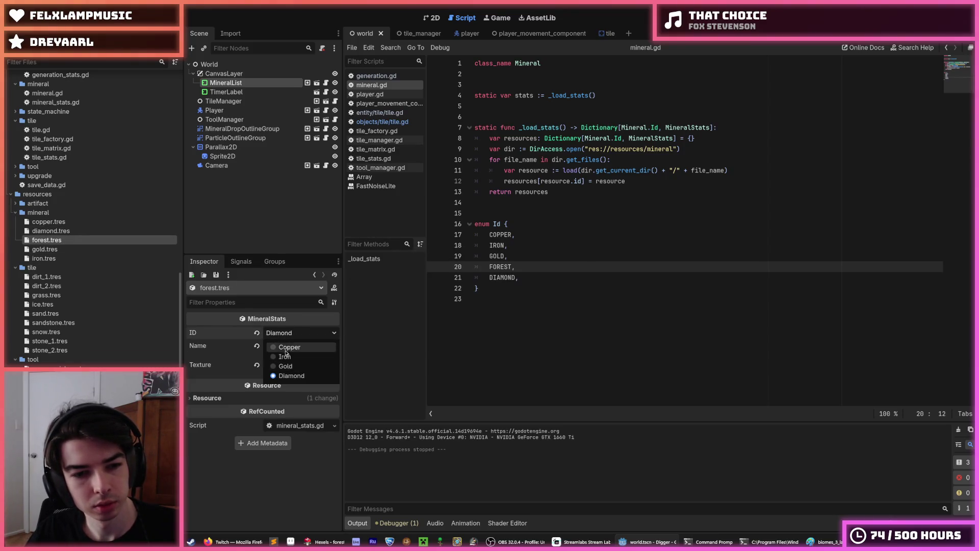
{"action": "left_click", "coordinate": [286, 334]}
{"action": "scroll", "coordinate": [55, 158], "scroll_direction": "up", "scroll_amount": 10}
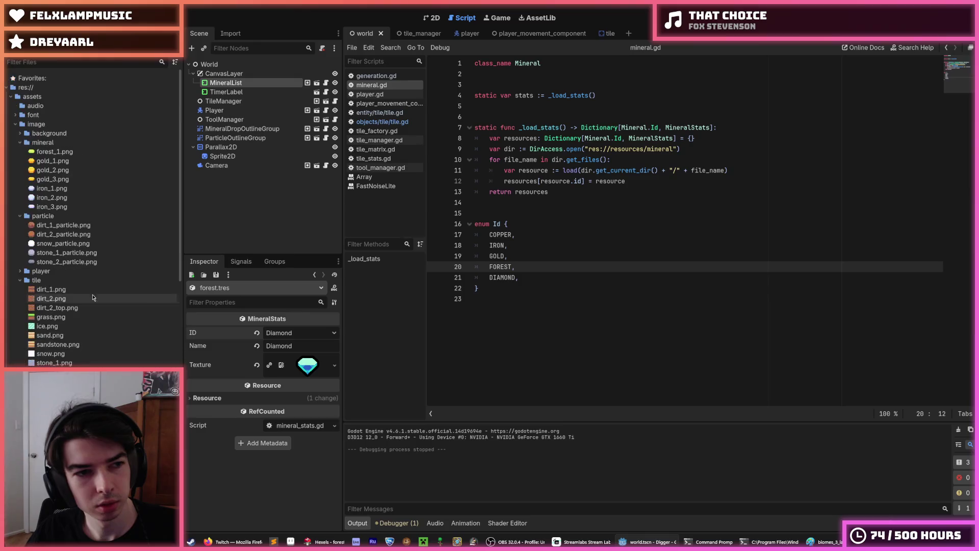
{"action": "left_click_drag", "start_coordinate": [54, 151], "coordinate": [306, 365]}
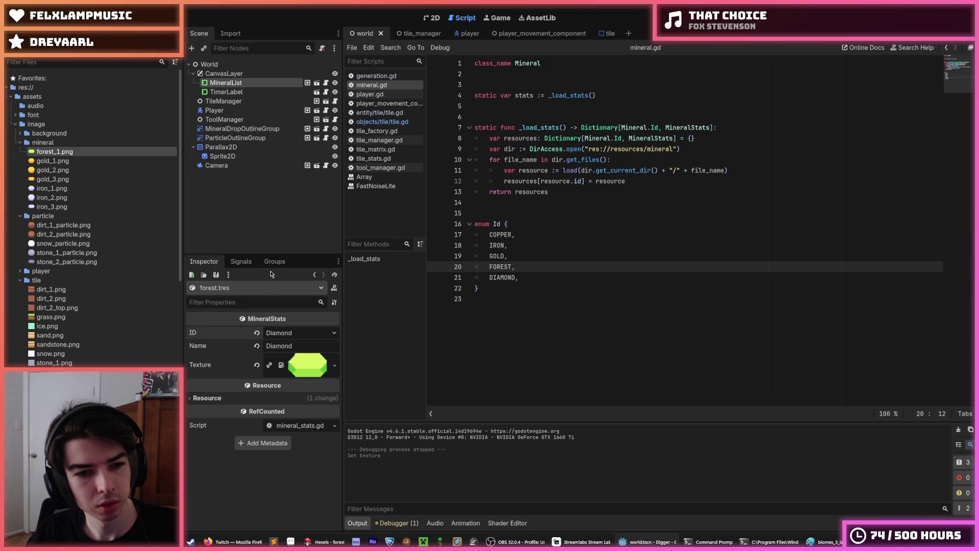
{"action": "left_click", "coordinate": [280, 347]}
{"action": "type", "text": "Forest Ore"}
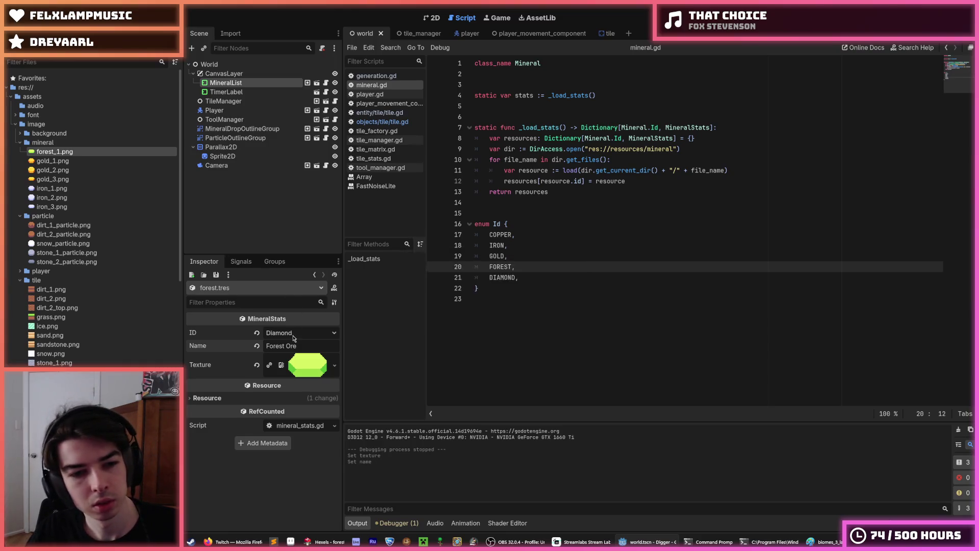
{"action": "left_click", "coordinate": [17, 17]}
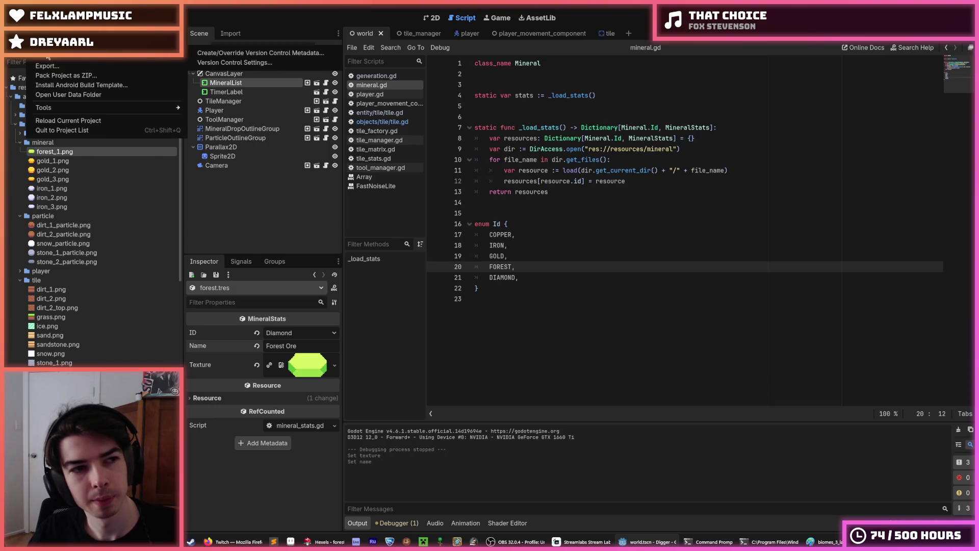
Reload the project and confirm forest.tres keeps Forest as its mineral ID.
{"action": "left_click", "coordinate": [76, 120]}
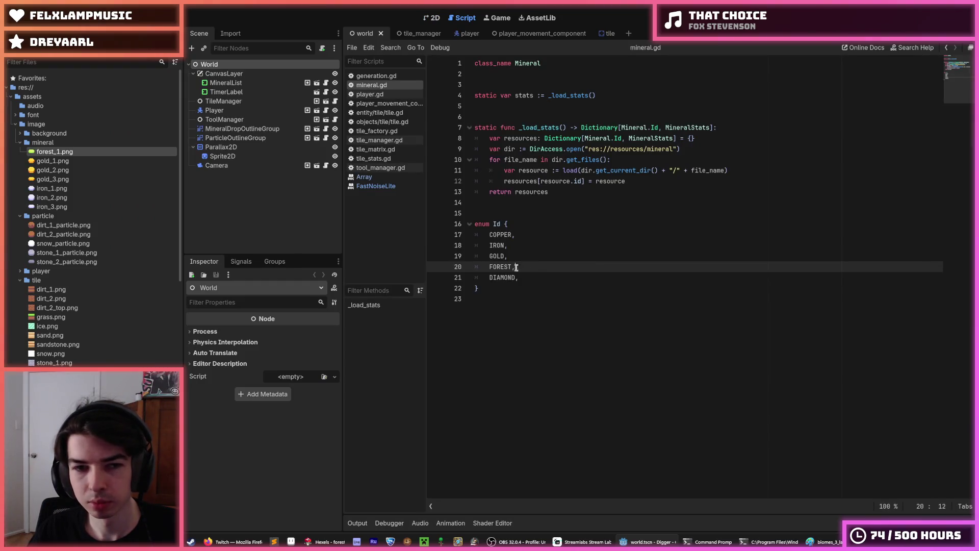
{"action": "scroll", "coordinate": [67, 342], "scroll_direction": "down", "scroll_amount": 5}
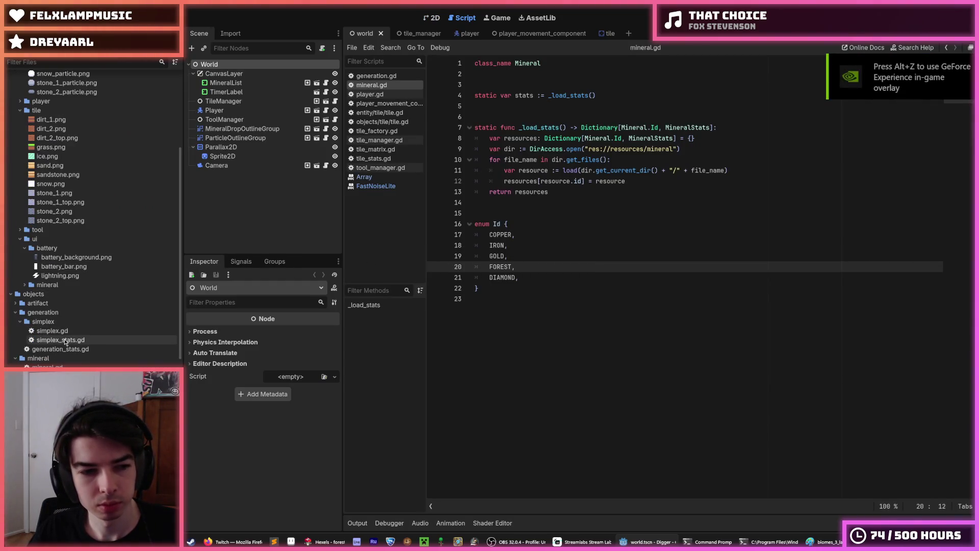
{"action": "scroll", "coordinate": [66, 342], "scroll_direction": "down", "scroll_amount": 5}
{"action": "left_click", "coordinate": [153, 343]}
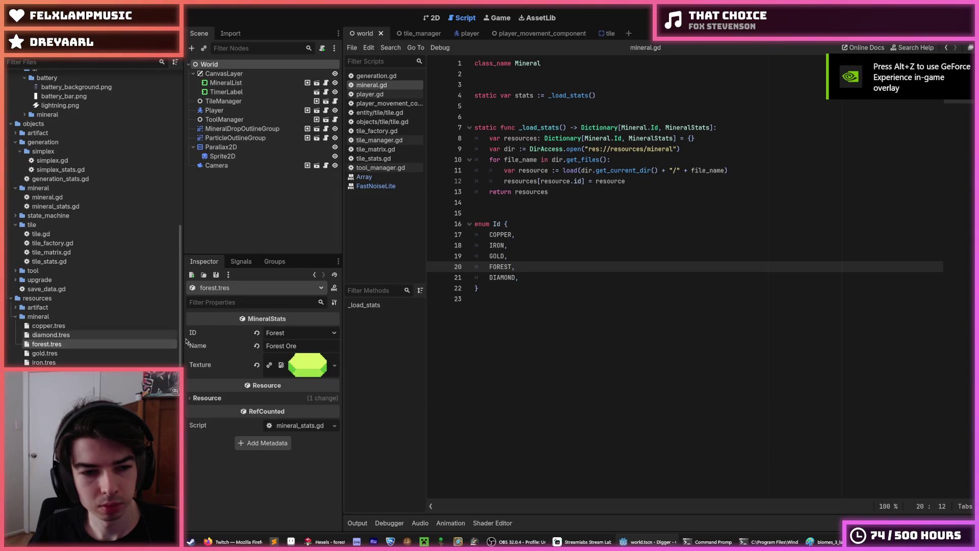
{"action": "right_click", "coordinate": [305, 350]}
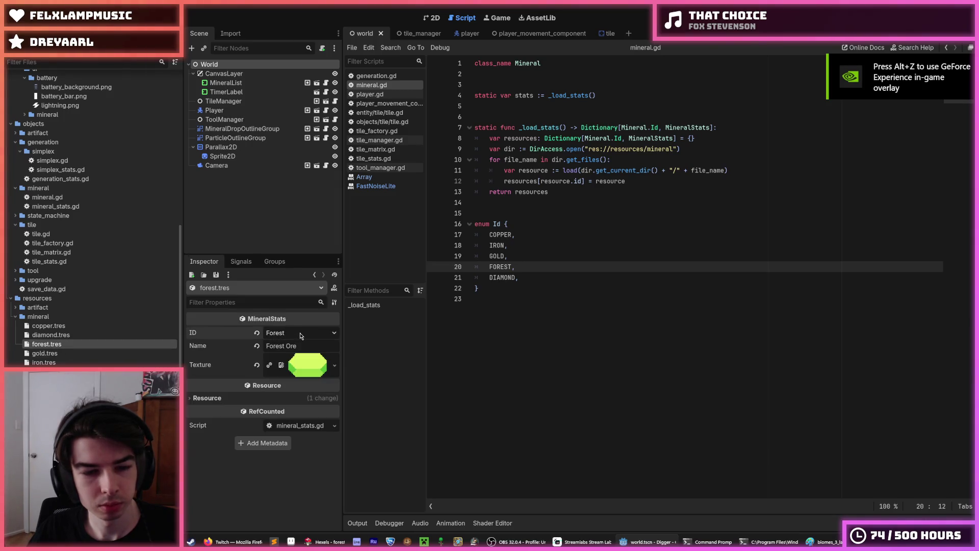
{"action": "scroll", "coordinate": [96, 335], "scroll_direction": "up", "scroll_amount": 10}
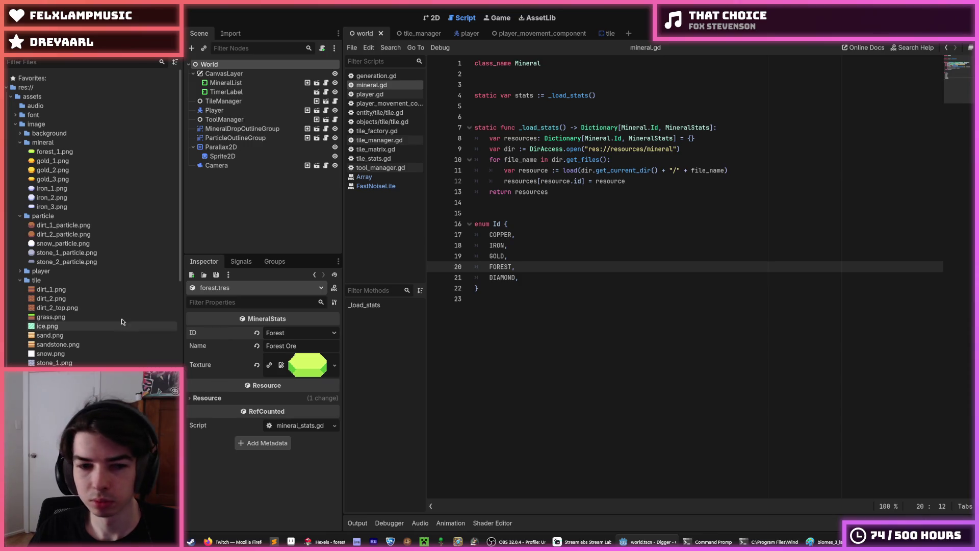
{"action": "left_click", "coordinate": [298, 332]}
{"action": "left_click", "coordinate": [225, 310]}
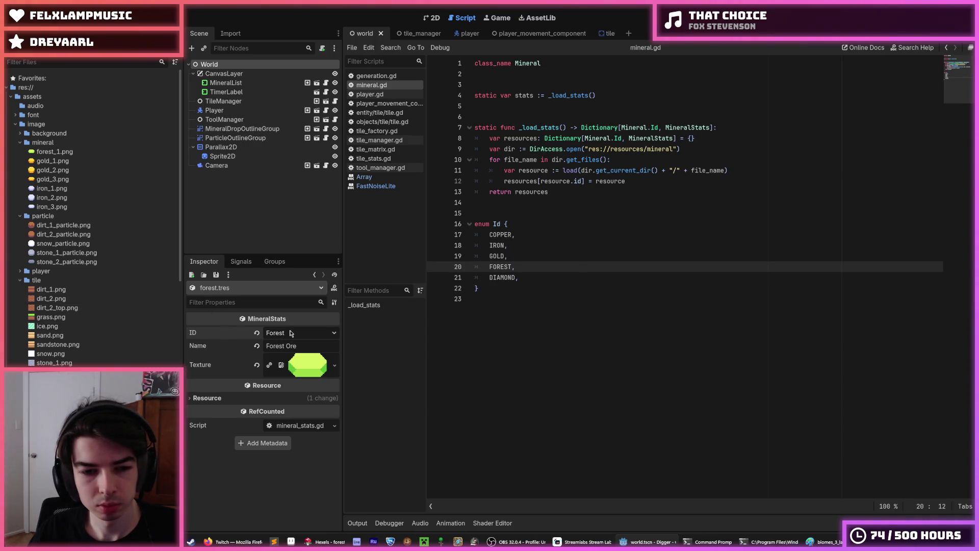
{"action": "scroll", "coordinate": [114, 299], "scroll_direction": "down", "scroll_amount": 10}
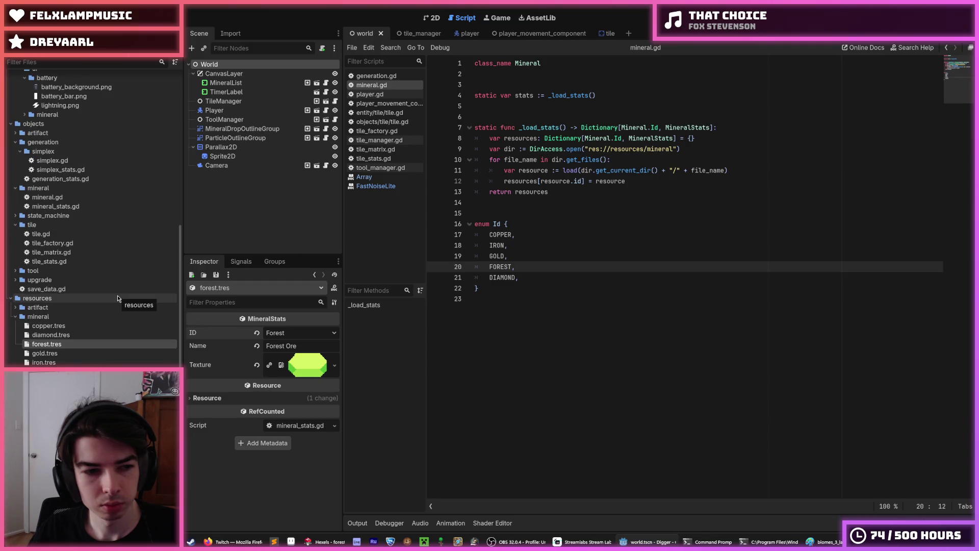
{"action": "left_click", "coordinate": [545, 281]}
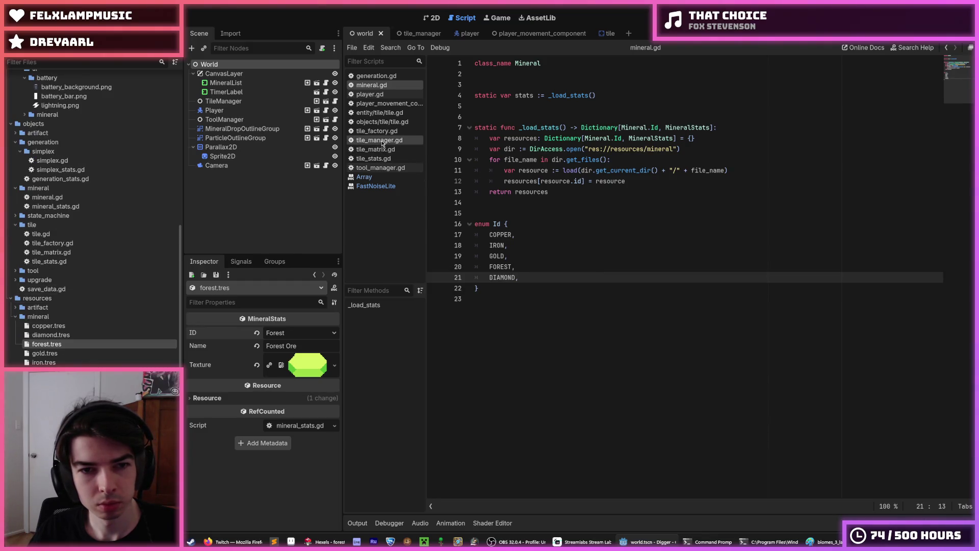
{"action": "scroll", "coordinate": [105, 283], "scroll_direction": "down", "scroll_amount": 5}
{"action": "scroll", "coordinate": [105, 283], "scroll_direction": "down", "scroll_amount": 4}
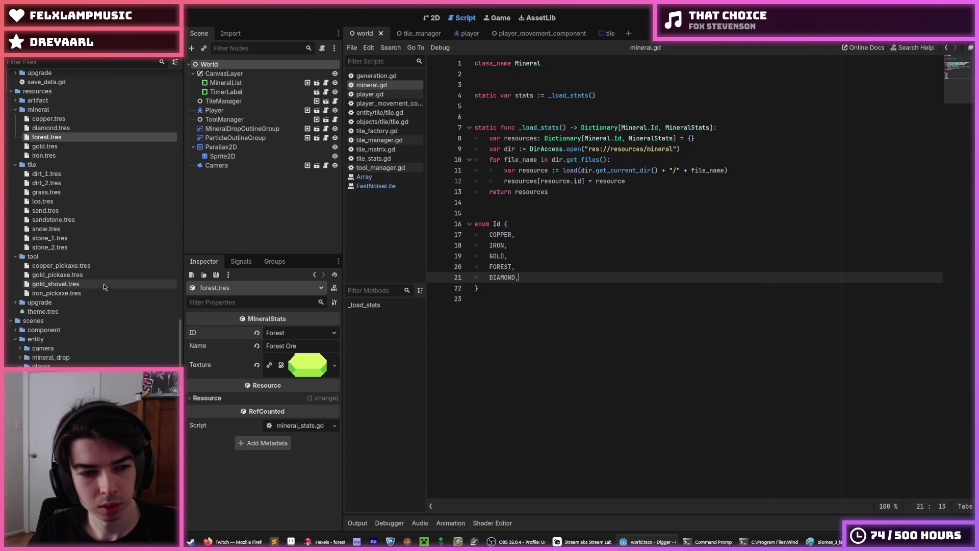
{"action": "scroll", "coordinate": [56, 270], "scroll_direction": "up", "scroll_amount": 5}
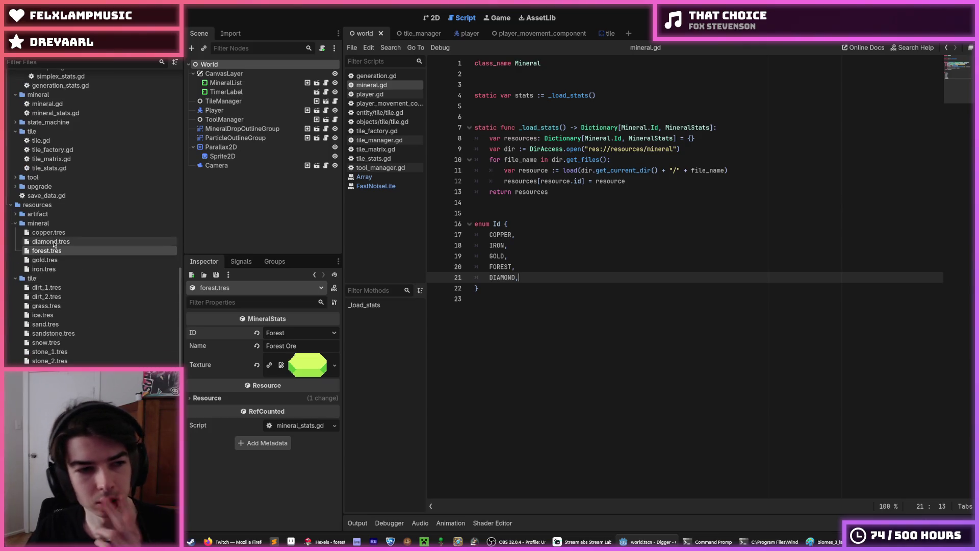
Add a Forest key with the forest_1.png texture to stone_2.tres's Minerals dictionary.
{"action": "left_click", "coordinate": [68, 360]}
{"action": "scroll", "coordinate": [255, 403], "scroll_direction": "down", "scroll_amount": 3}
{"action": "scroll", "coordinate": [255, 402], "scroll_direction": "down", "scroll_amount": 2}
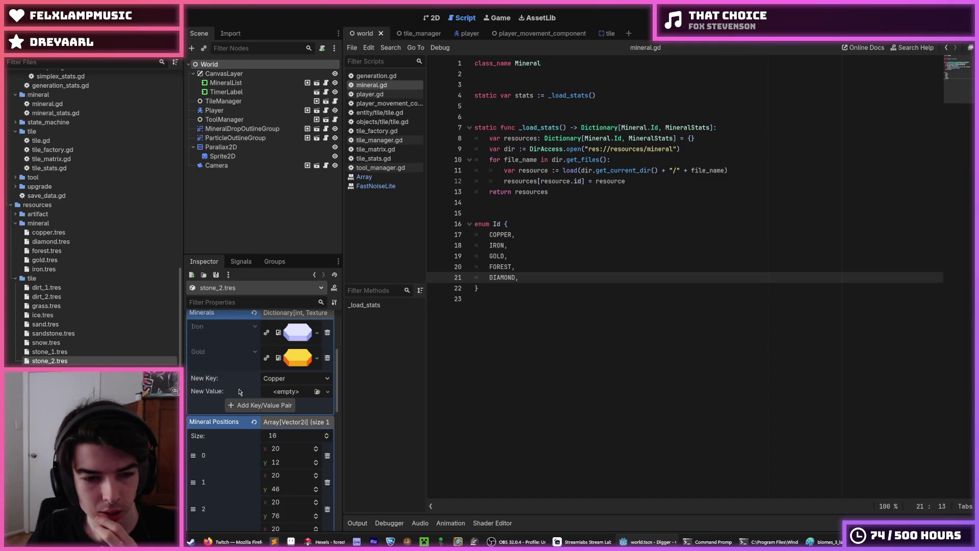
{"action": "left_click", "coordinate": [277, 378]}
{"action": "left_click", "coordinate": [287, 427]}
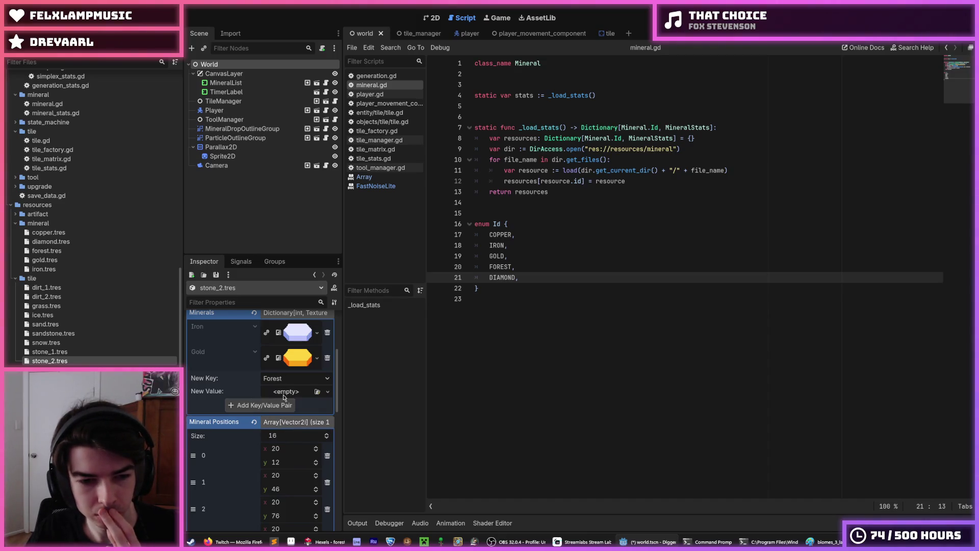
{"action": "left_click", "coordinate": [284, 391]}
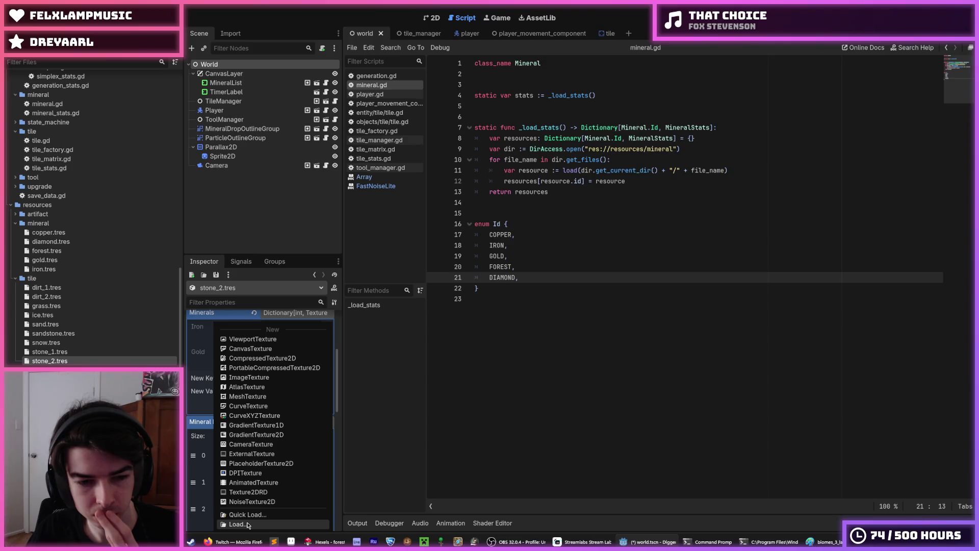
{"action": "scroll", "coordinate": [77, 298], "scroll_direction": "up", "scroll_amount": 3}
{"action": "scroll", "coordinate": [77, 230], "scroll_direction": "up", "scroll_amount": 5}
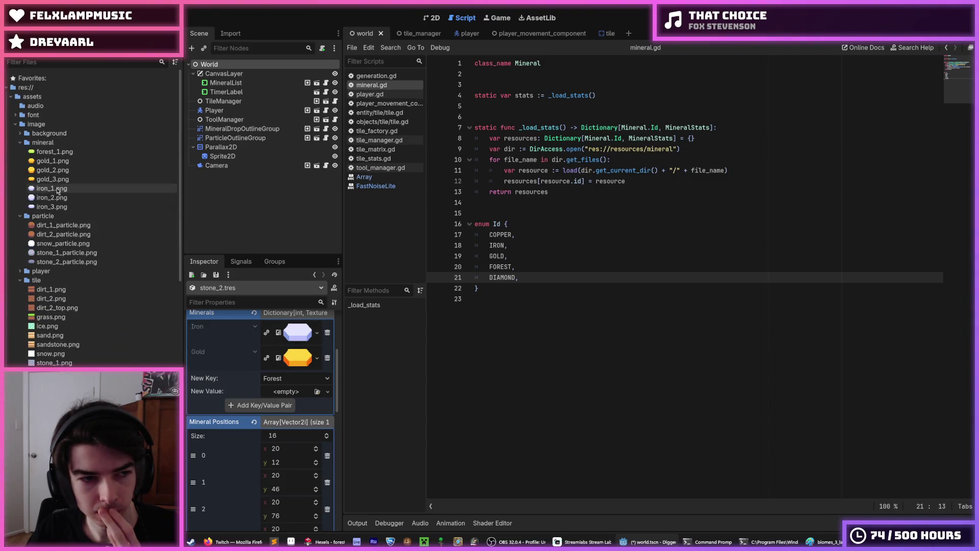
{"action": "left_click_drag", "start_coordinate": [59, 155], "coordinate": [291, 398]}
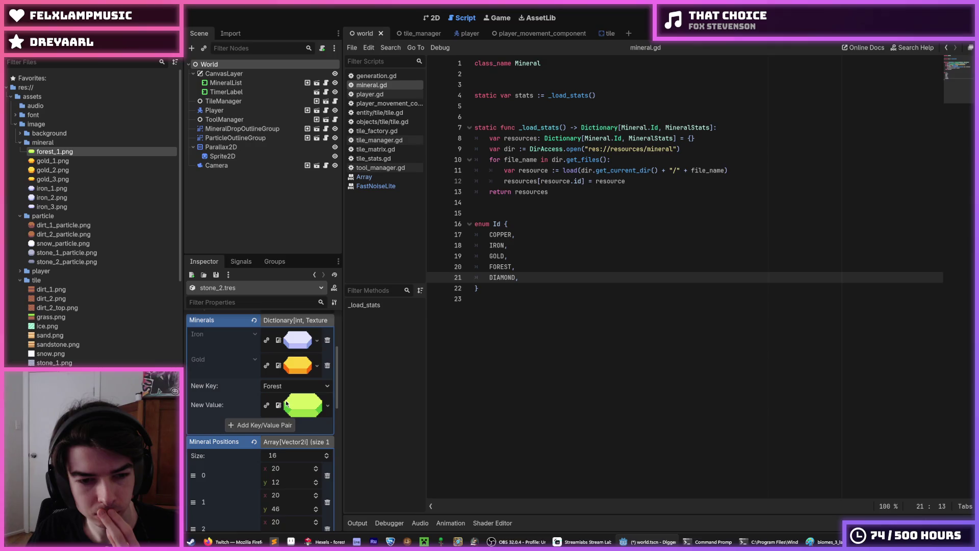
{"action": "left_click", "coordinate": [248, 425]}
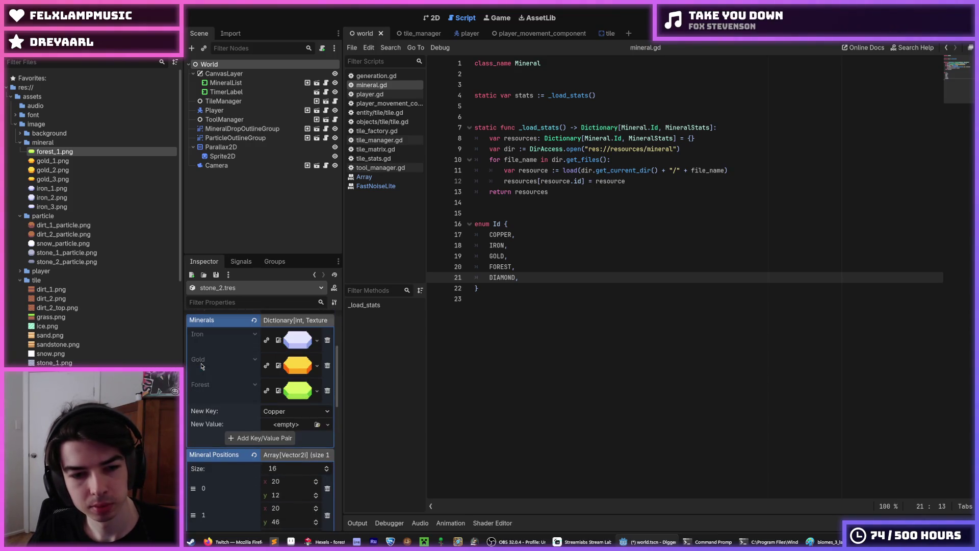
{"action": "scroll", "coordinate": [201, 366], "scroll_direction": "down", "scroll_amount": 2}
{"action": "scroll", "coordinate": [204, 379], "scroll_direction": "down", "scroll_amount": 2}
{"action": "scroll", "coordinate": [206, 395], "scroll_direction": "down", "scroll_amount": 2}
{"action": "scroll", "coordinate": [205, 395], "scroll_direction": "up", "scroll_amount": 3}
{"action": "scroll", "coordinate": [206, 395], "scroll_direction": "up", "scroll_amount": 2}
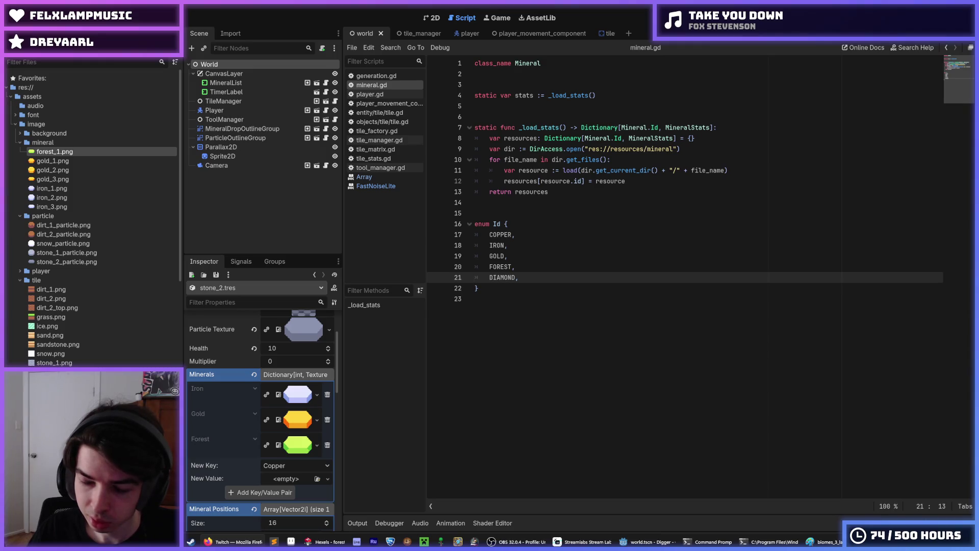
{"action": "left_click", "coordinate": [607, 313]}
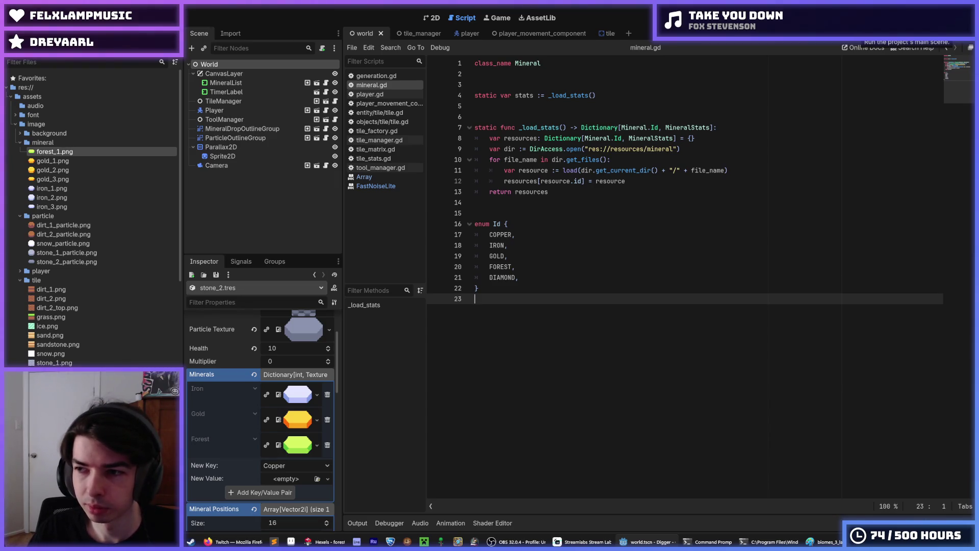
Run the game, inspect the out-of-bounds crash in update_quantity at line 23, then stop debugging.
{"action": "left_click", "coordinate": [863, 21]}
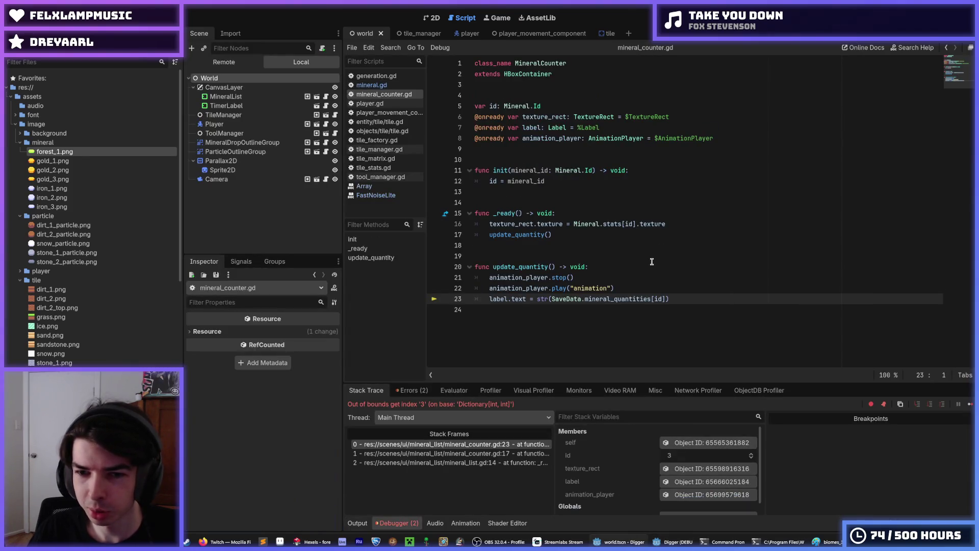
{"action": "left_click", "coordinate": [652, 265]}
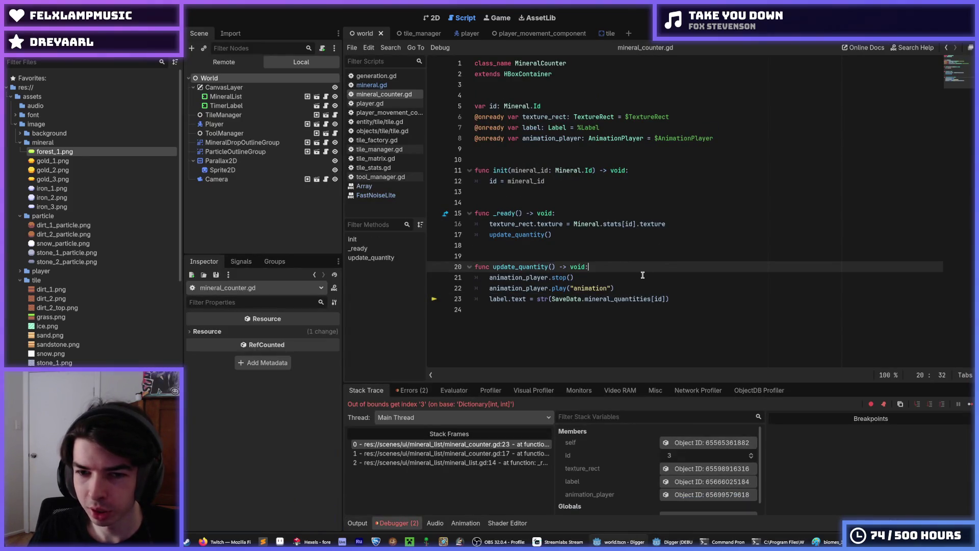
{"action": "left_click", "coordinate": [603, 274]}
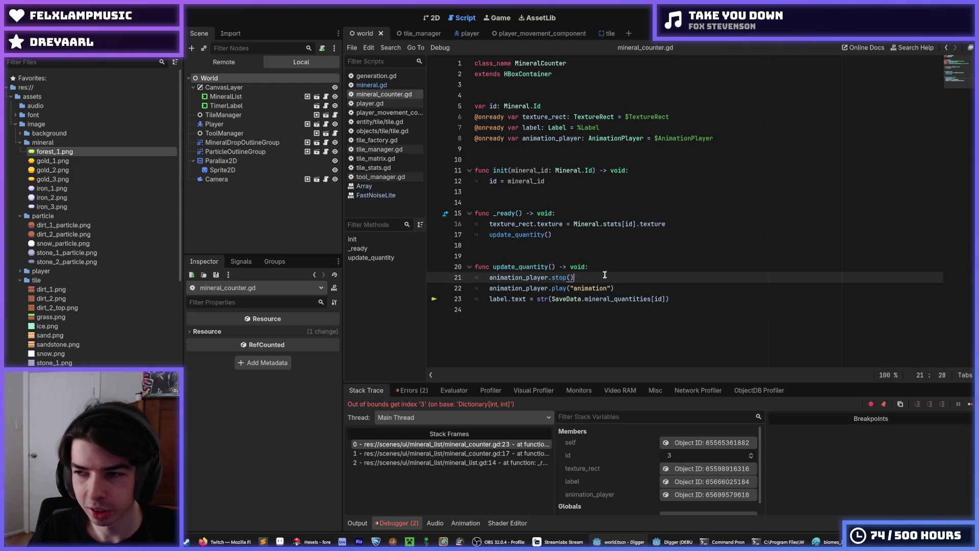
{"action": "left_click", "coordinate": [641, 288]}
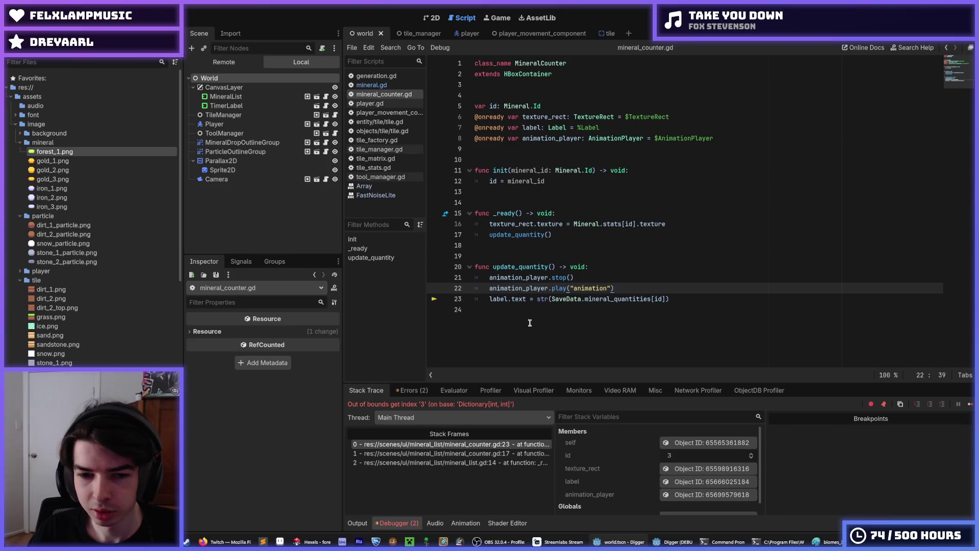
{"action": "left_click", "coordinate": [514, 300]}
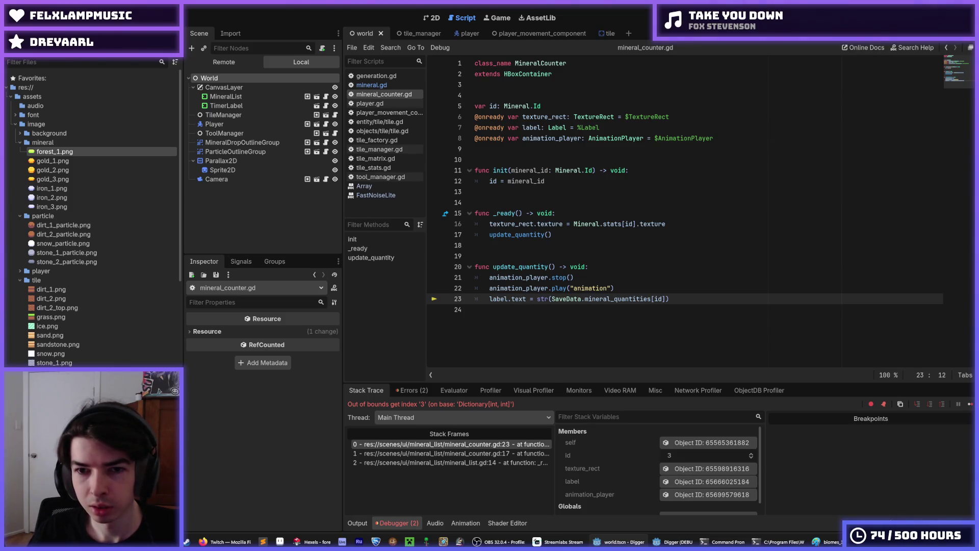
{"action": "key", "text": "F8"}
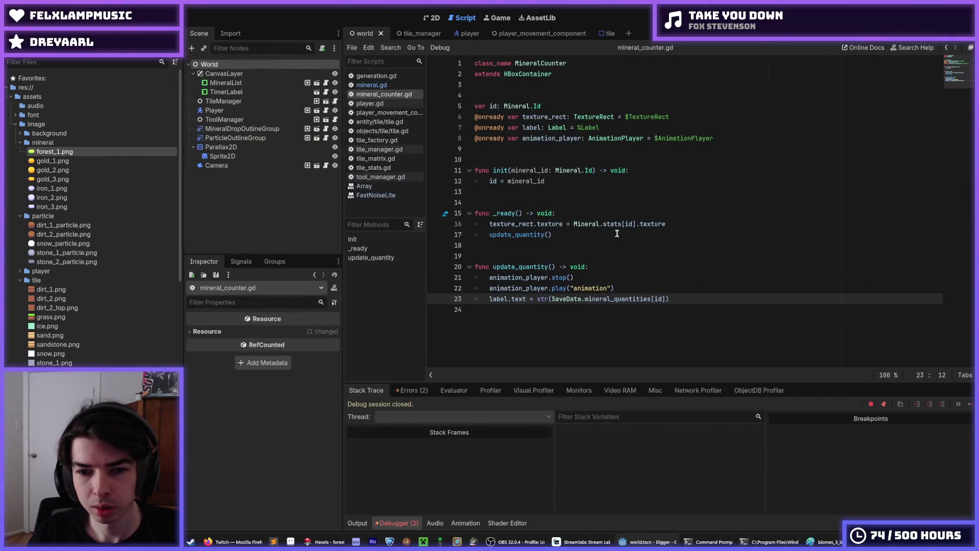
Review mineral.gd's resource loading line and the Id enum block for the cause.
{"action": "left_click", "coordinate": [373, 86]}
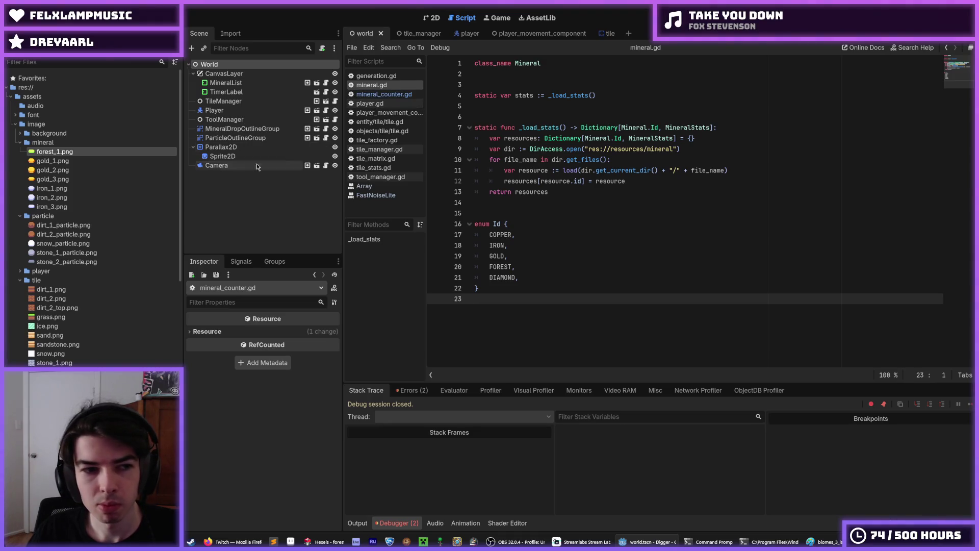
{"action": "scroll", "coordinate": [116, 222], "scroll_direction": "down", "scroll_amount": 2}
{"action": "scroll", "coordinate": [116, 223], "scroll_direction": "down", "scroll_amount": 3}
{"action": "scroll", "coordinate": [116, 223], "scroll_direction": "down", "scroll_amount": 2}
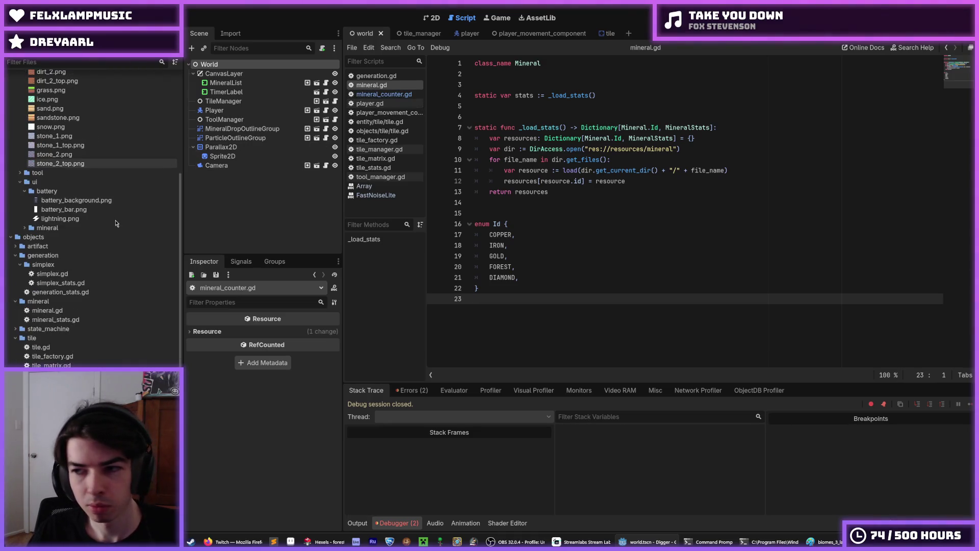
{"action": "scroll", "coordinate": [99, 226], "scroll_direction": "down", "scroll_amount": 3}
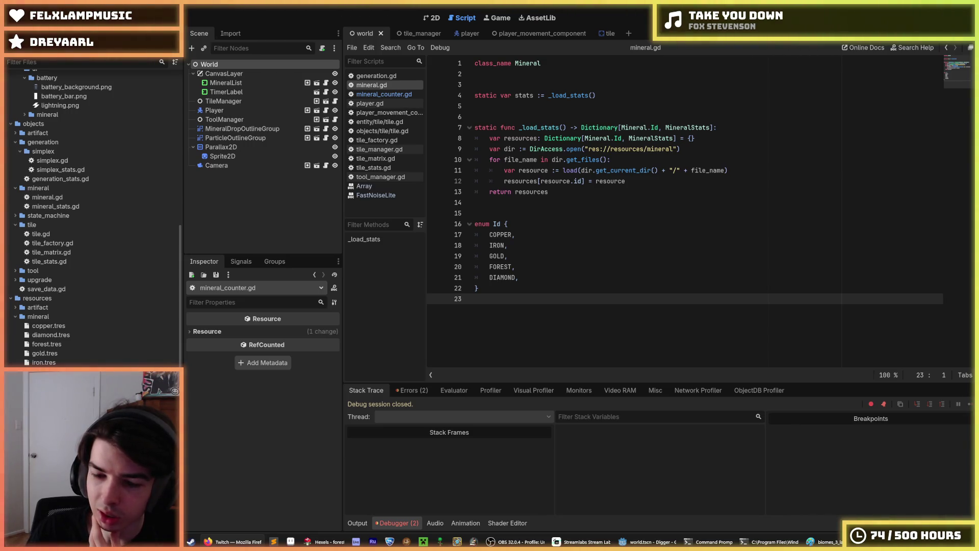
{"action": "left_click", "coordinate": [722, 170]}
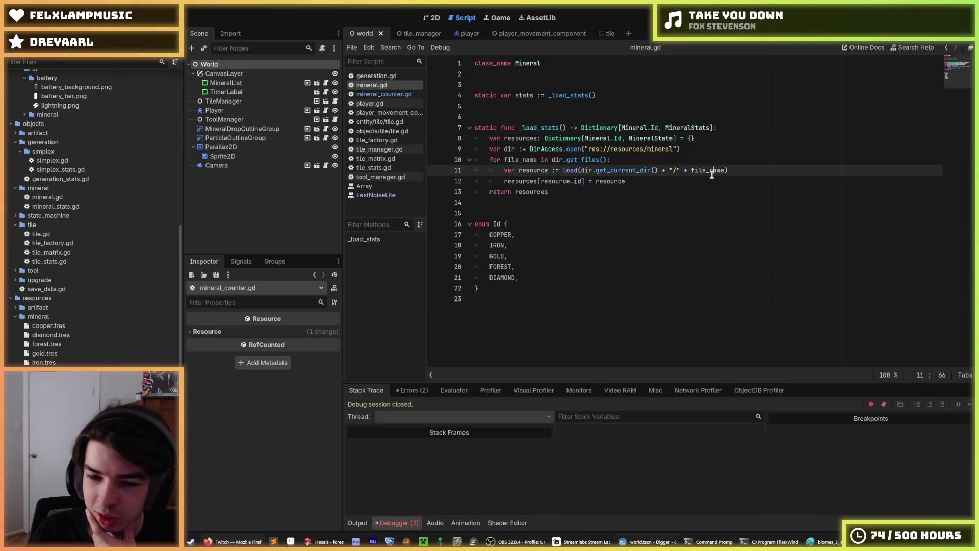
{"action": "left_click", "coordinate": [515, 309]}
{"action": "left_click", "coordinate": [498, 290]}
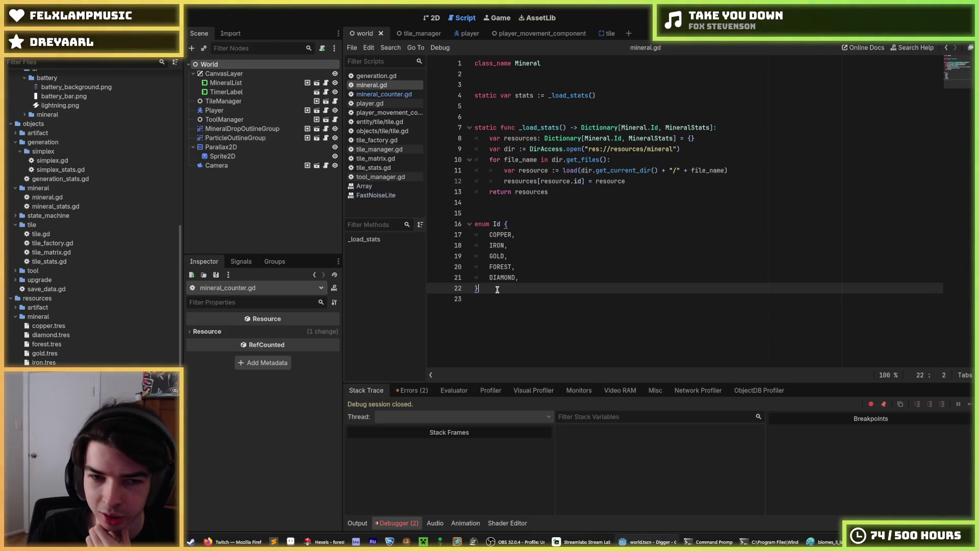
{"action": "left_click_drag", "start_coordinate": [495, 284], "coordinate": [474, 224]}
{"action": "left_click", "coordinate": [827, 246]}
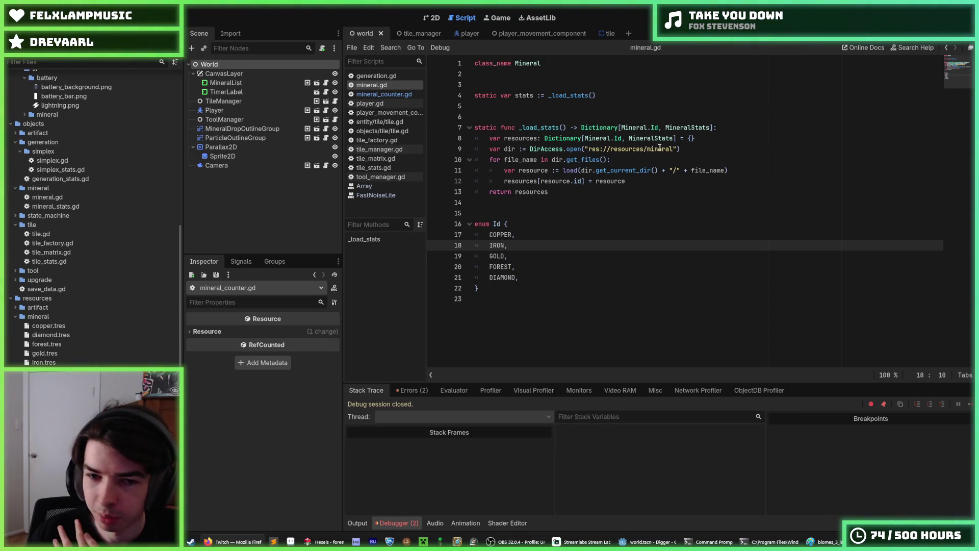
Check the blank lines above the enum, then rerun the game to hit the index 3 error again.
{"action": "left_click", "coordinate": [497, 210]}
{"action": "left_click", "coordinate": [497, 203]}
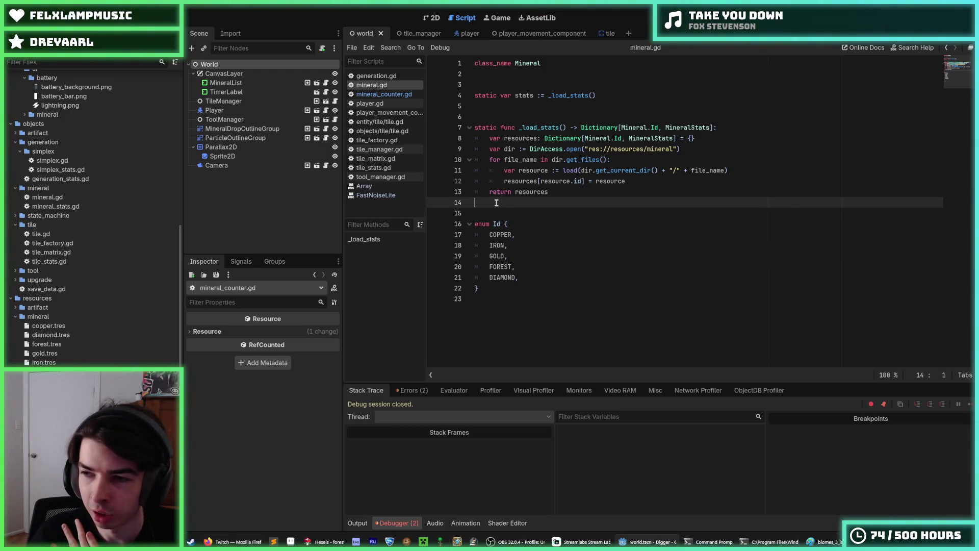
{"action": "key", "text": "Down"}
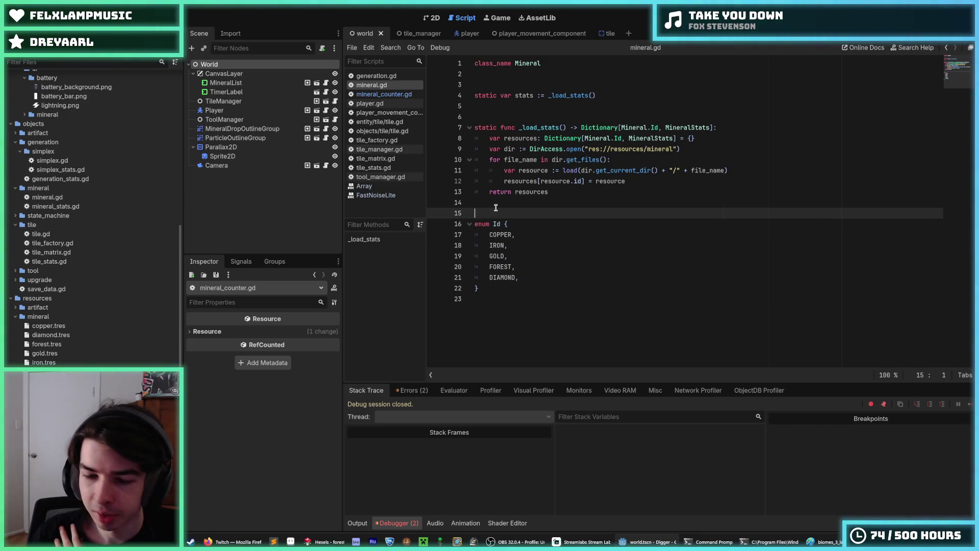
{"action": "left_click", "coordinate": [496, 201]}
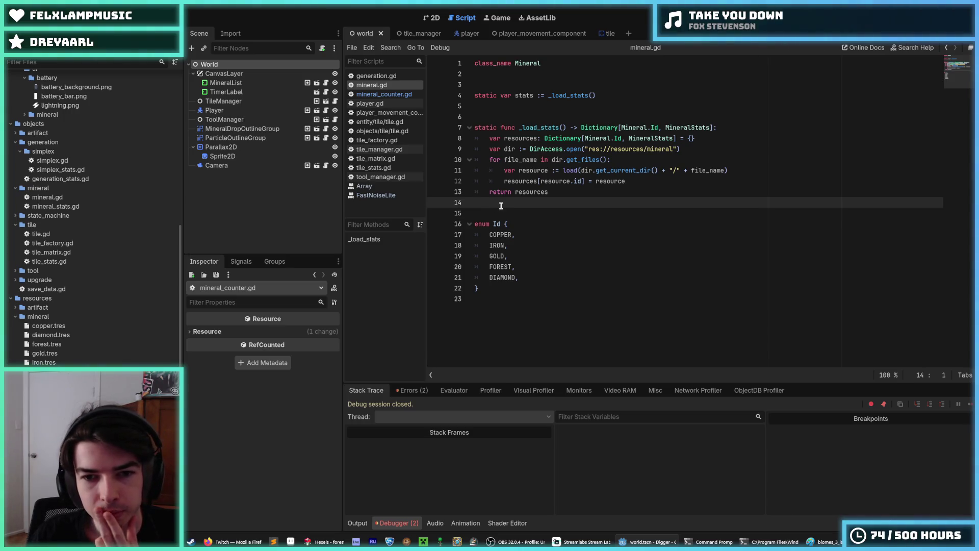
{"action": "left_click", "coordinate": [496, 212]}
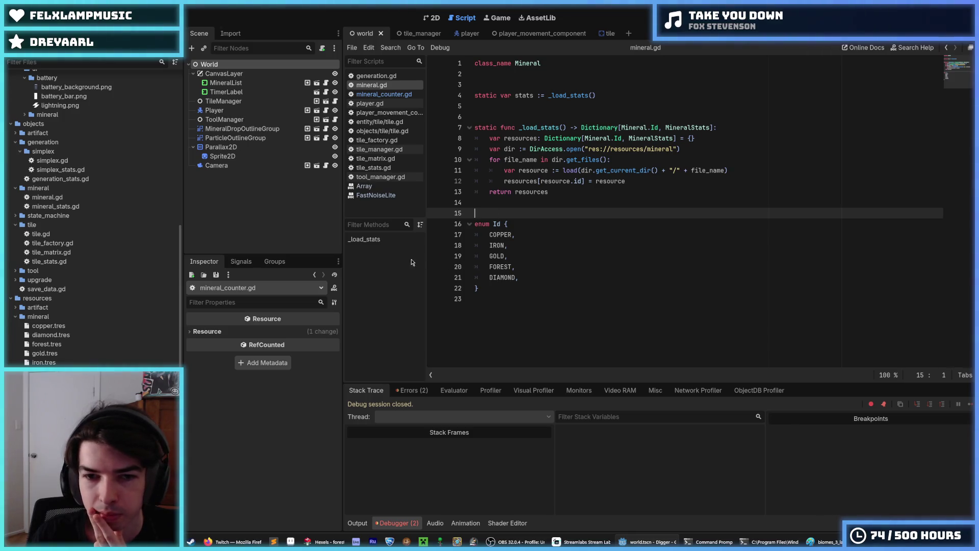
{"action": "left_click", "coordinate": [507, 200]}
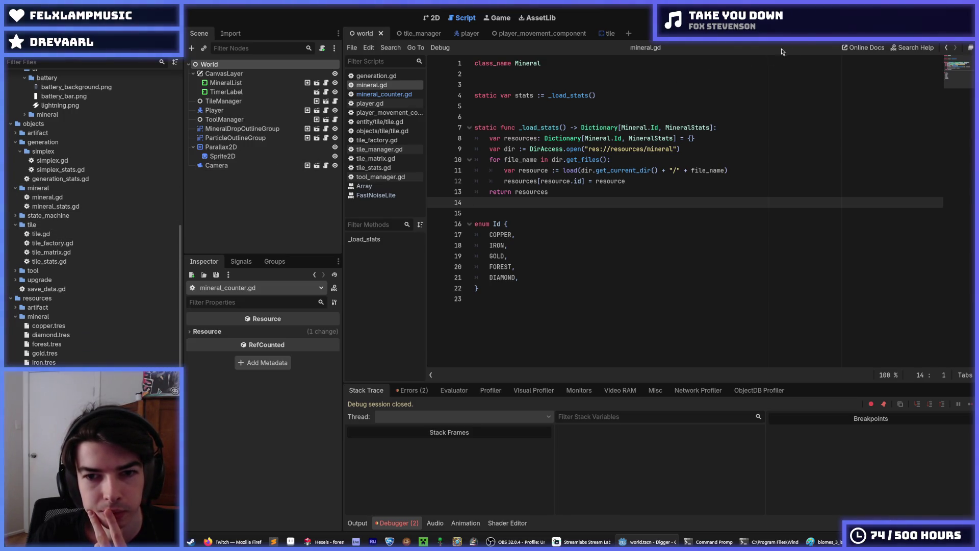
{"action": "key", "text": "F5"}
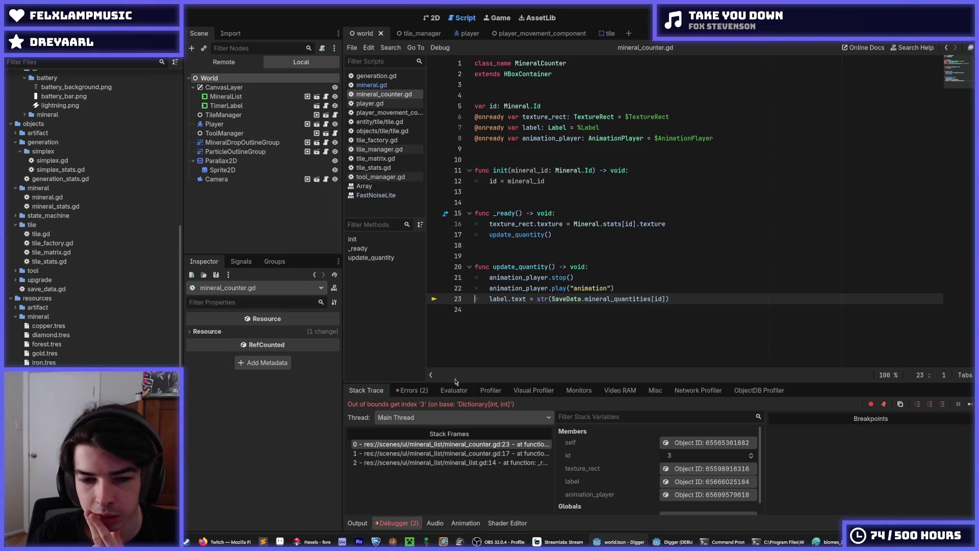
Inspect the SaveData reference on line 23 and browse the simplex scripts in the FileSystem.
{"action": "left_click", "coordinate": [580, 299]}
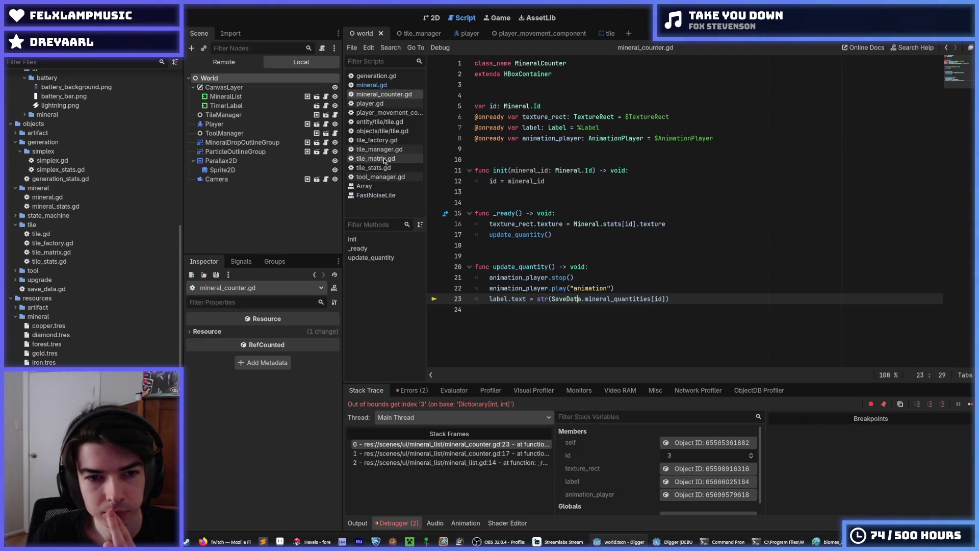
{"action": "scroll", "coordinate": [55, 320], "scroll_direction": "up", "scroll_amount": 5}
{"action": "scroll", "coordinate": [55, 320], "scroll_direction": "up", "scroll_amount": 5}
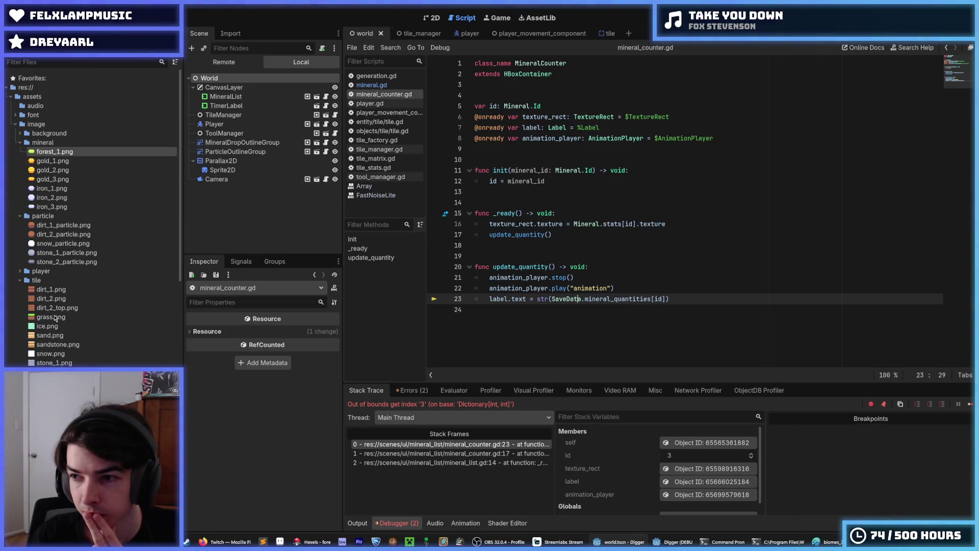
{"action": "scroll", "coordinate": [56, 306], "scroll_direction": "down", "scroll_amount": 3}
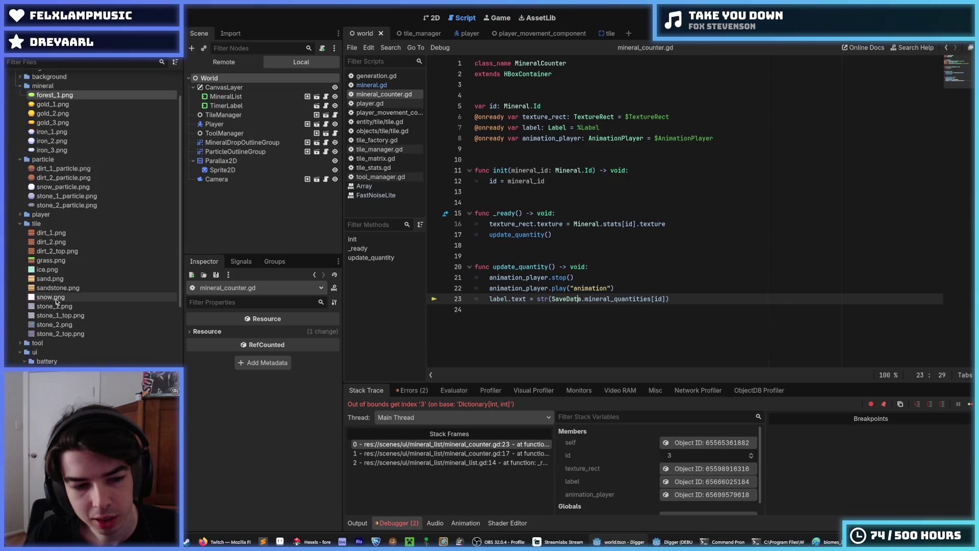
{"action": "scroll", "coordinate": [56, 302], "scroll_direction": "down", "scroll_amount": 3}
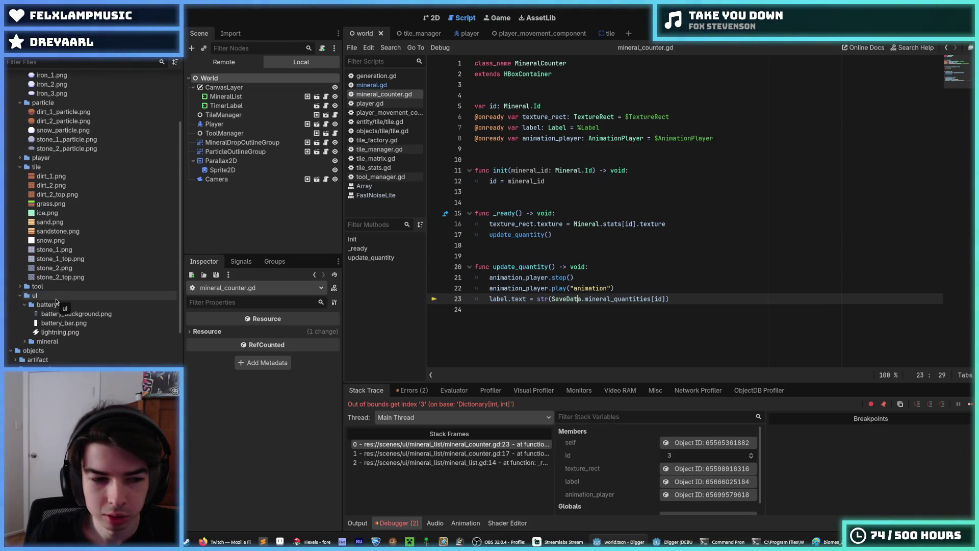
{"action": "scroll", "coordinate": [69, 298], "scroll_direction": "down", "scroll_amount": 5}
{"action": "scroll", "coordinate": [84, 295], "scroll_direction": "down", "scroll_amount": 5}
{"action": "scroll", "coordinate": [97, 291], "scroll_direction": "up", "scroll_amount": 5}
{"action": "scroll", "coordinate": [84, 294], "scroll_direction": "up", "scroll_amount": 5}
{"action": "scroll", "coordinate": [72, 298], "scroll_direction": "up", "scroll_amount": 5}
{"action": "scroll", "coordinate": [67, 304], "scroll_direction": "up", "scroll_amount": 5}
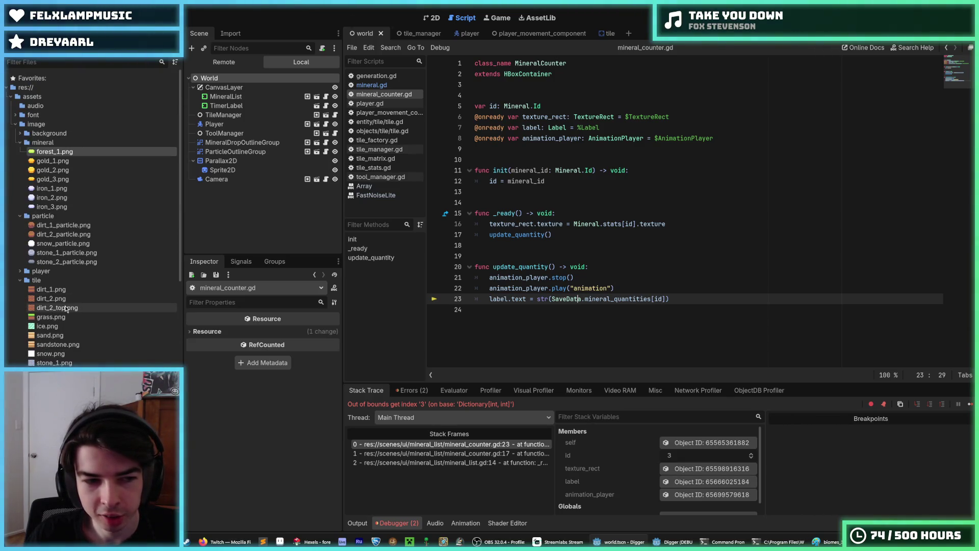
{"action": "scroll", "coordinate": [65, 308], "scroll_direction": "down", "scroll_amount": 5}
{"action": "scroll", "coordinate": [64, 308], "scroll_direction": "down", "scroll_amount": 5}
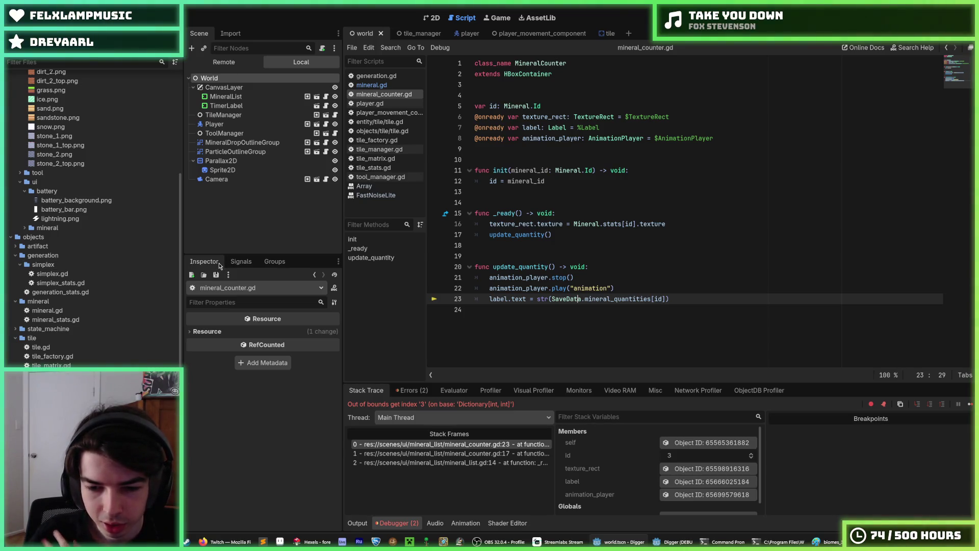
{"action": "left_click", "coordinate": [64, 277]}
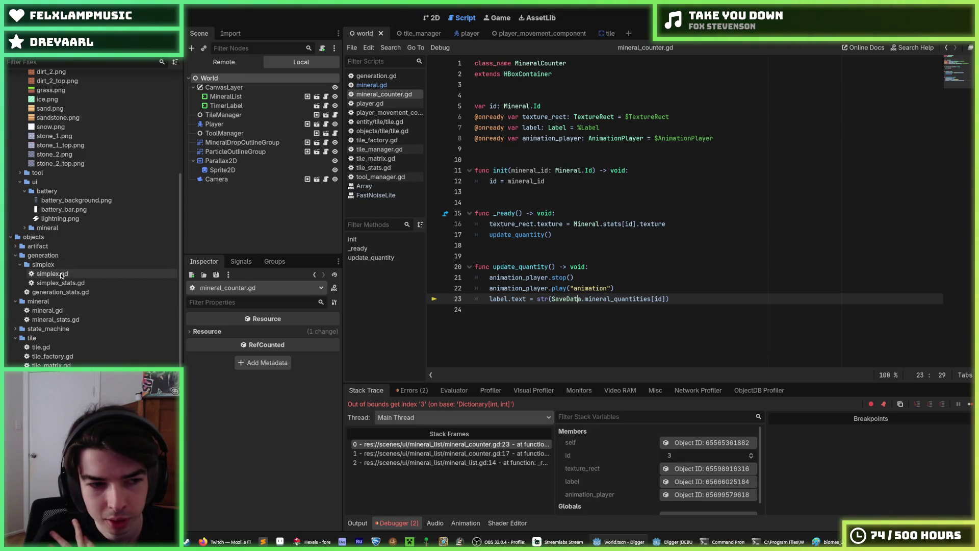
{"action": "left_click", "coordinate": [79, 284]}
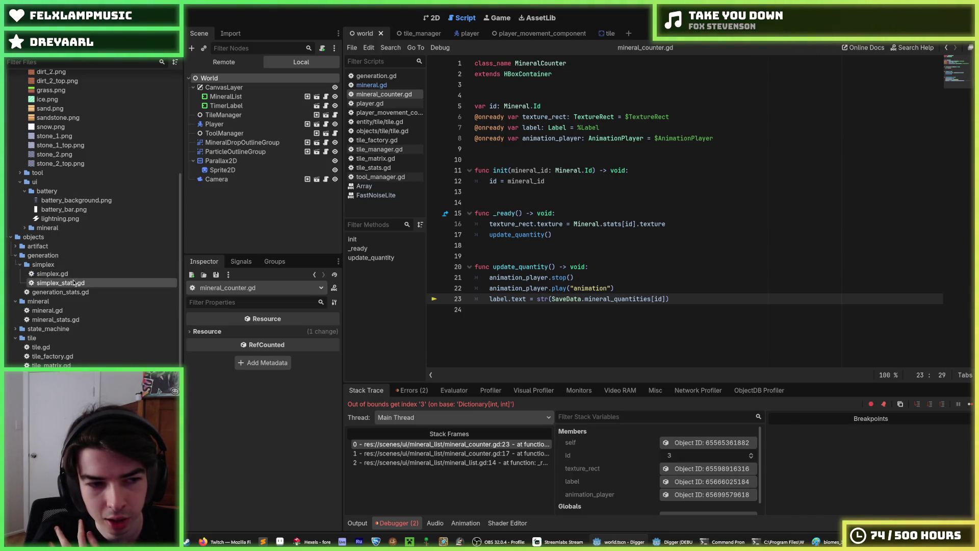
{"action": "left_click", "coordinate": [74, 277]}
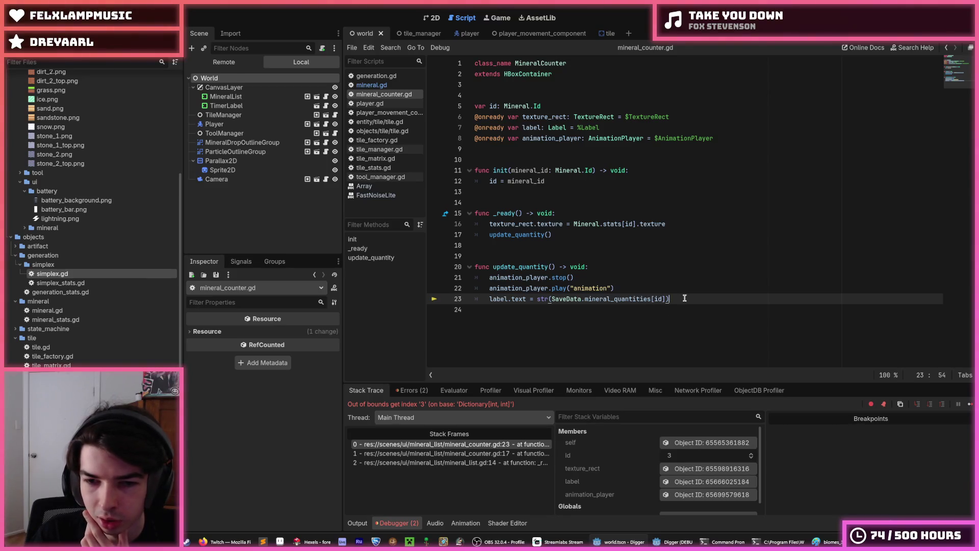
Review update_quantity lines 21–23, then open save_data.gd to check stored quantities.
{"action": "left_click_drag", "start_coordinate": [685, 299], "coordinate": [477, 280]}
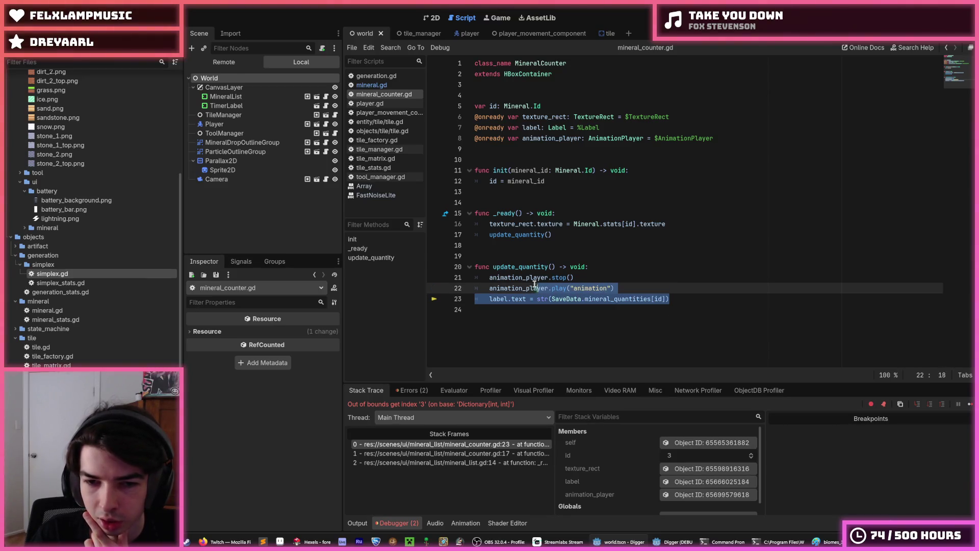
{"action": "left_click", "coordinate": [627, 277]}
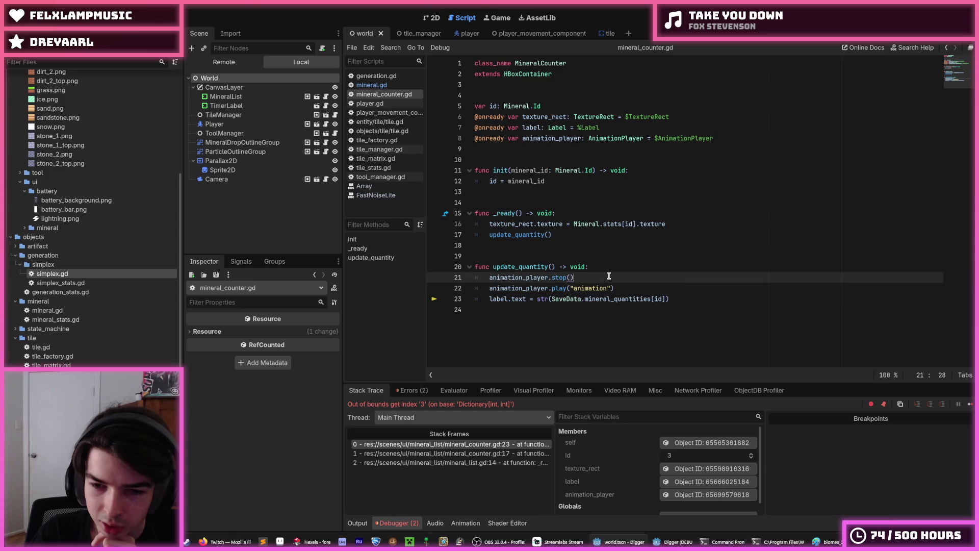
{"action": "left_click", "coordinate": [617, 286]}
{"action": "left_click", "coordinate": [623, 287]}
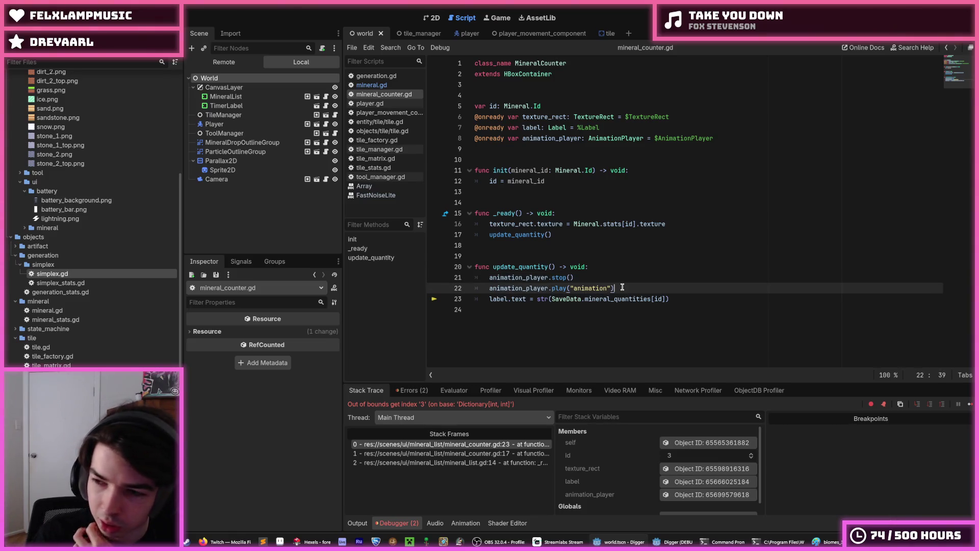
{"action": "left_click", "coordinate": [617, 278]}
{"action": "left_click", "coordinate": [614, 278]}
{"action": "left_click", "coordinate": [625, 285]}
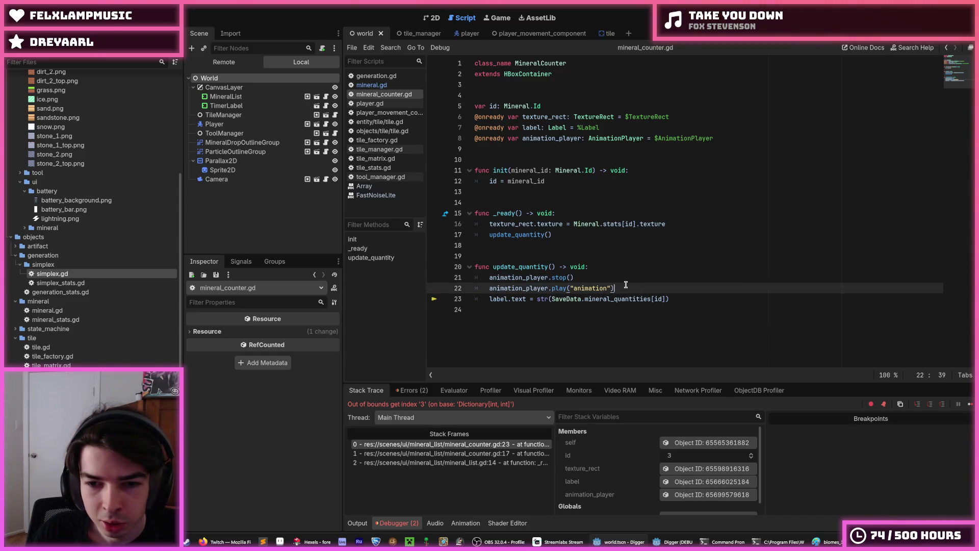
{"action": "left_click", "coordinate": [614, 278]}
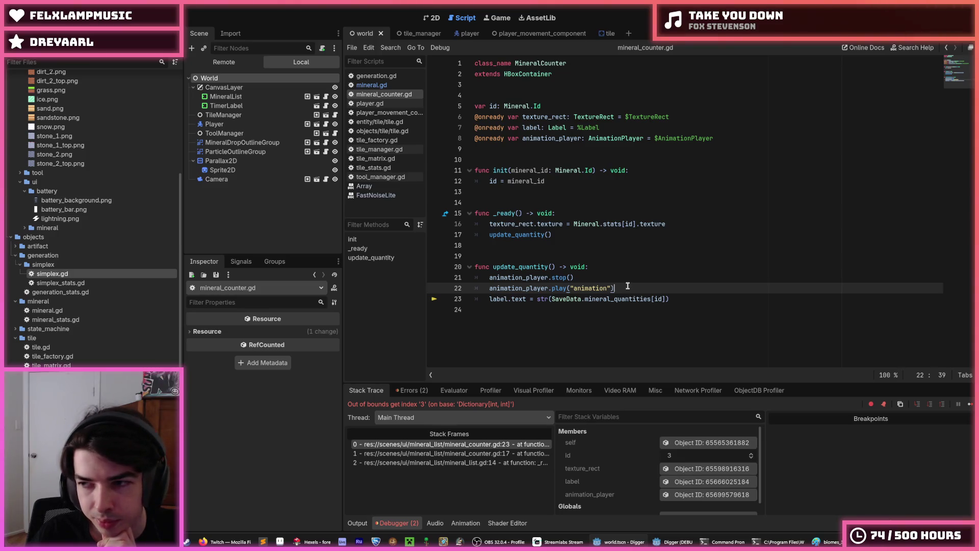
{"action": "left_click", "coordinate": [604, 277]}
{"action": "left_click", "coordinate": [631, 289]}
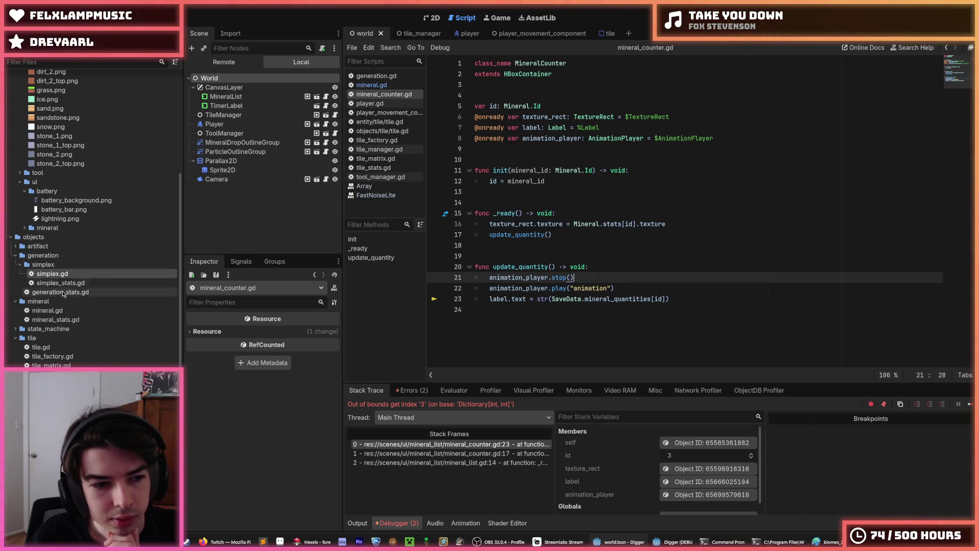
{"action": "left_click", "coordinate": [566, 298], "text": "ctrl"}
{"action": "scroll", "coordinate": [515, 254], "scroll_direction": "down", "scroll_amount": 2}
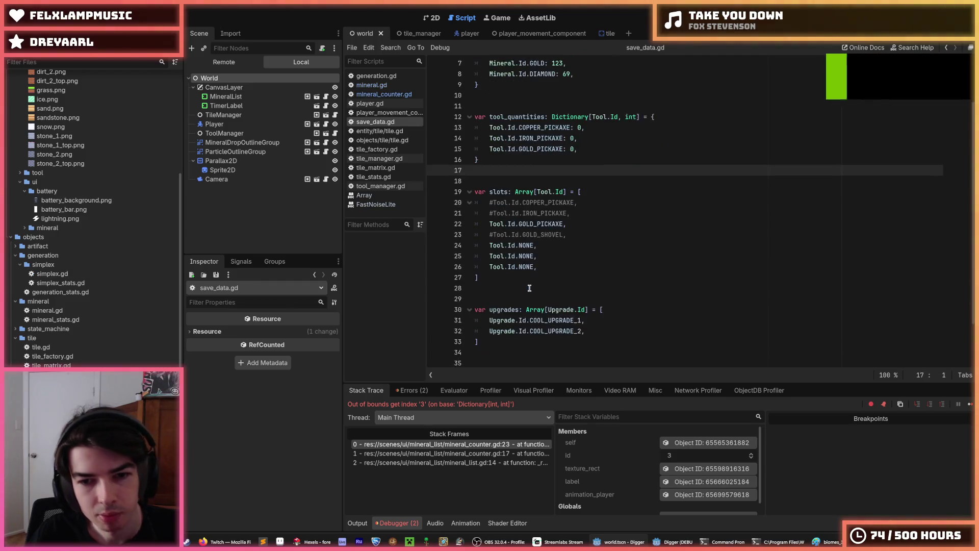
{"action": "scroll", "coordinate": [515, 253], "scroll_direction": "up", "scroll_amount": 1}
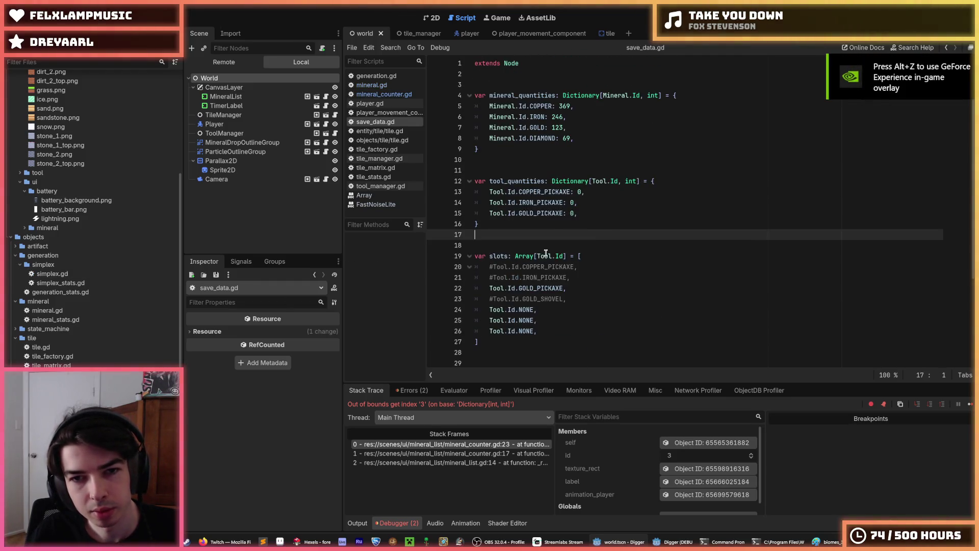
Duplicate the GOLD quantity line as Mineral.Id.FOREST: 351 and rerun the game.
{"action": "left_click", "coordinate": [580, 127]}
{"action": "key", "text": "ctrl+shift+d"}
{"action": "double_click", "coordinate": [539, 138]}
{"action": "type", "text": "F"}
{"action": "key", "text": "Return"}
{"action": "key", "text": "shift+End"}
{"action": "type", "text": "1"}
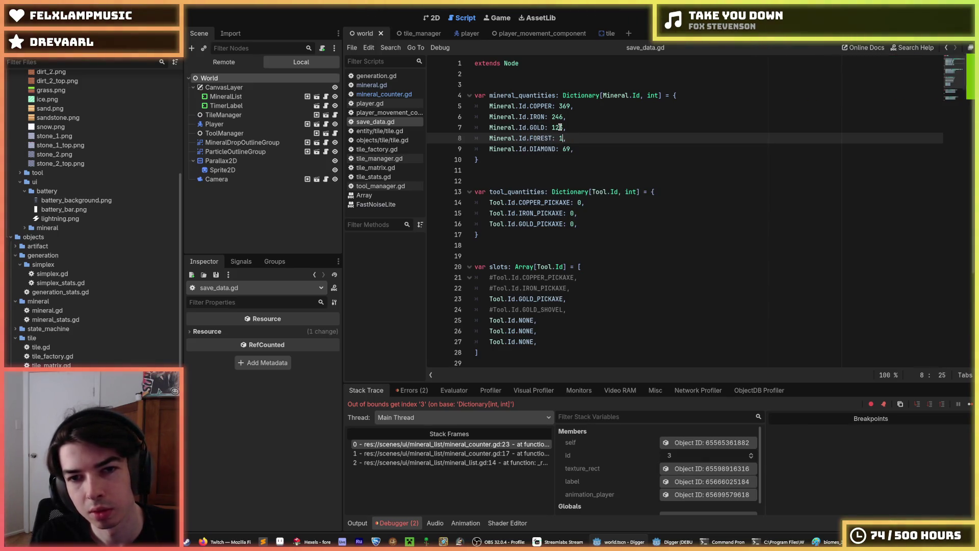
{"action": "key", "text": "BackSpace"}
{"action": "type", "text": "35"}
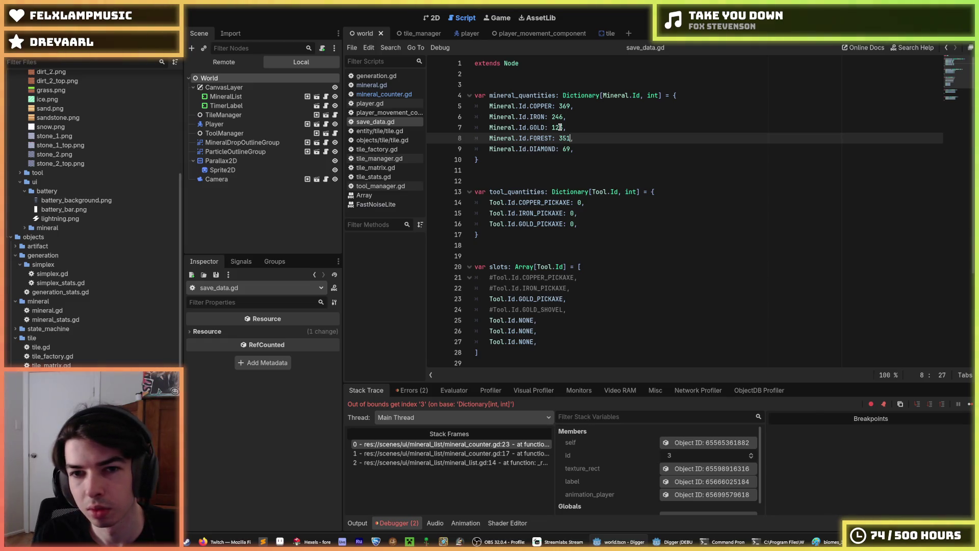
{"action": "key", "text": "F5"}
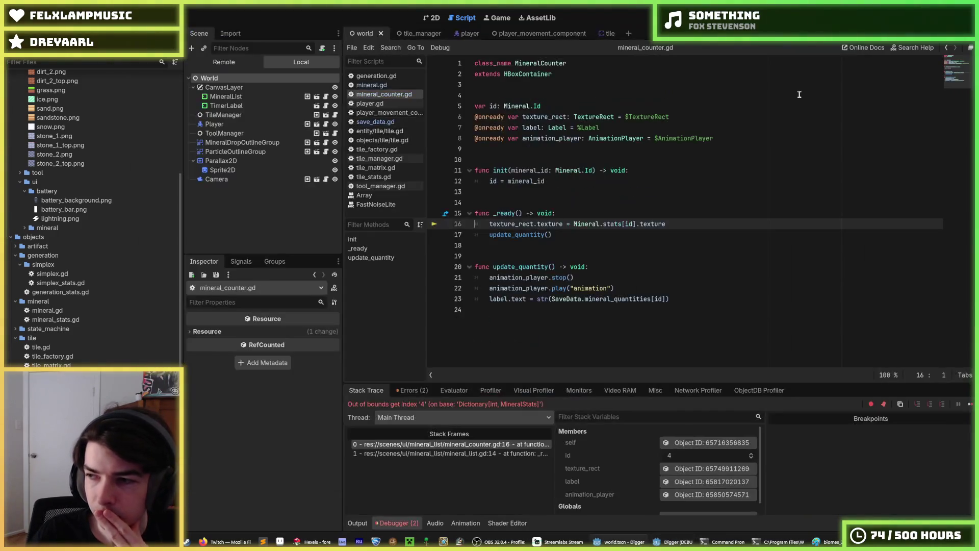
Inspect the texture_rect stats lookup on line 16 of _ready, then stop the debug session.
{"action": "double_click", "coordinate": [504, 224]}
{"action": "double_click", "coordinate": [545, 224]}
{"action": "left_click", "coordinate": [545, 224]}
{"action": "double_click", "coordinate": [539, 224]}
{"action": "left_click", "coordinate": [539, 224]}
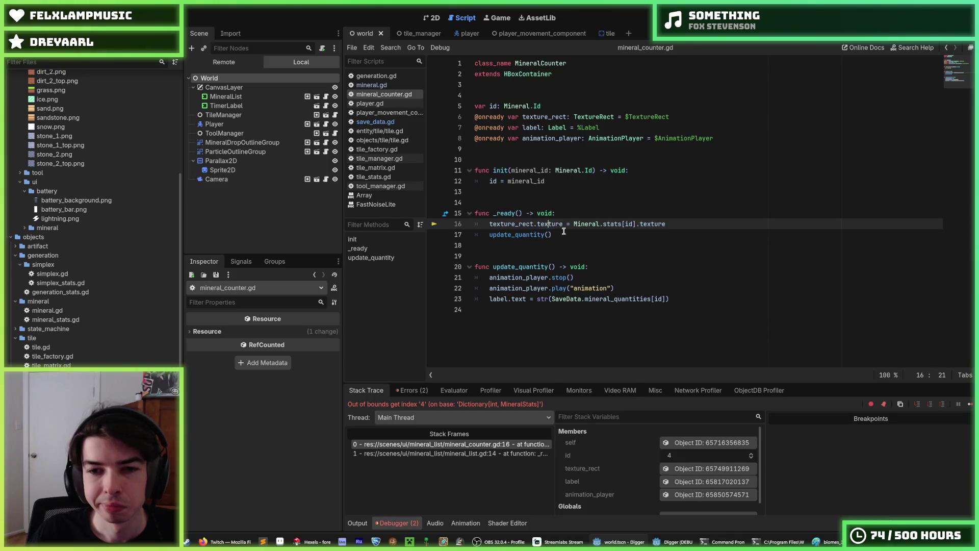
{"action": "left_click", "coordinate": [599, 223]}
{"action": "key", "text": "Up"}
{"action": "key", "text": "Up"}
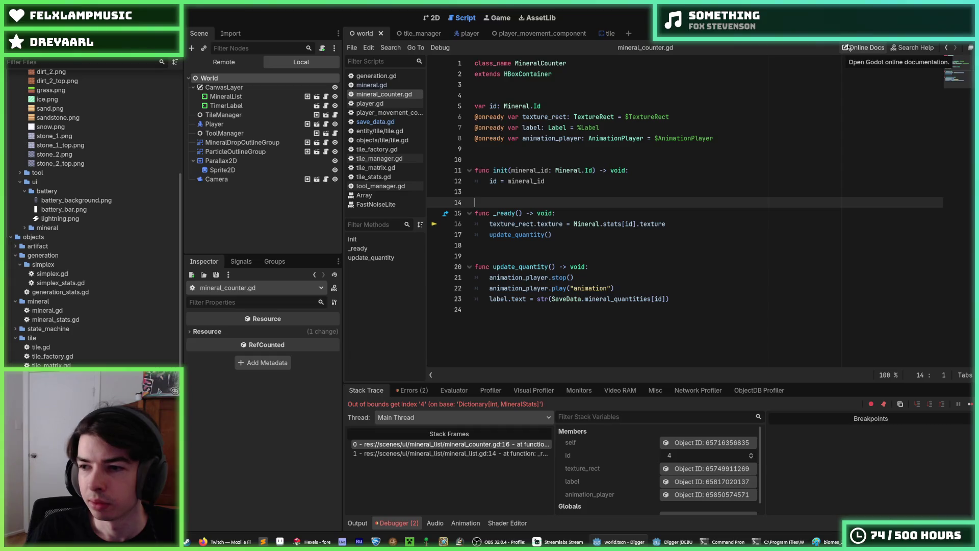
{"action": "key", "text": "F8"}
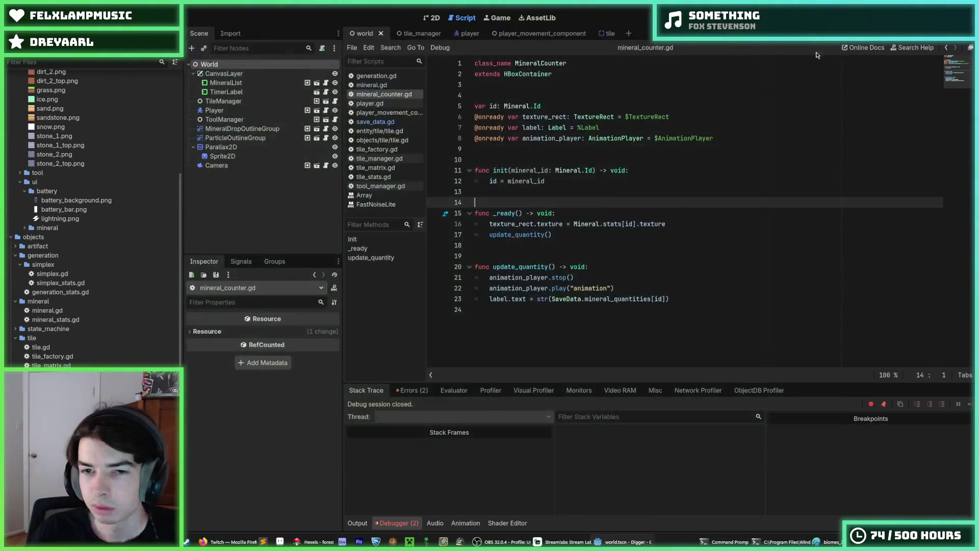
Save the project and show the Errors list pinning the index 4 failure on the stats lookup.
{"action": "left_click", "coordinate": [678, 224]}
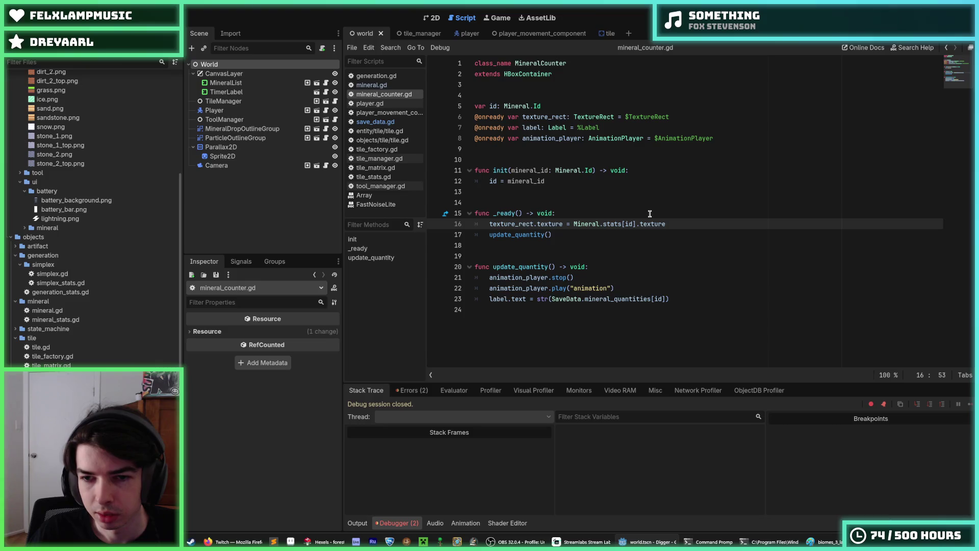
{"action": "left_click", "coordinate": [649, 214]}
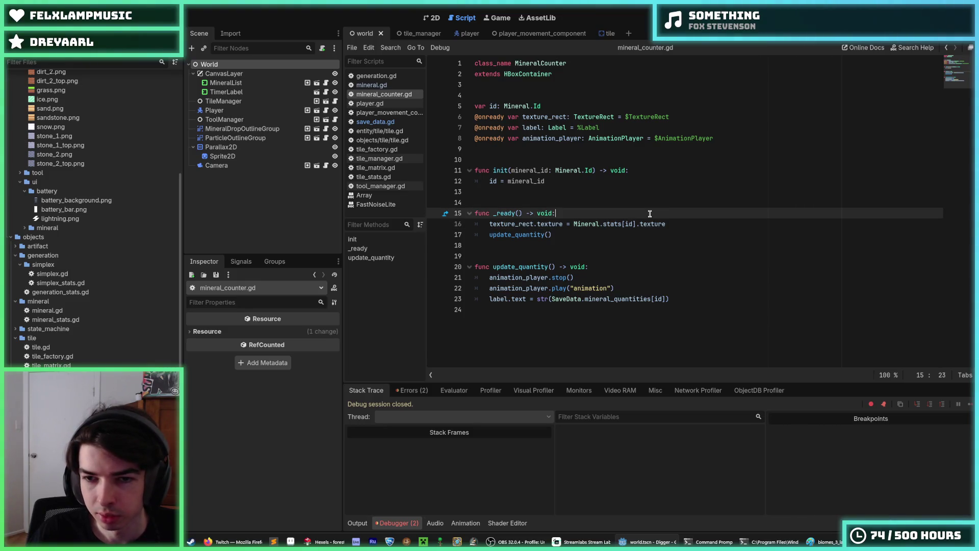
{"action": "left_click", "coordinate": [669, 224]}
{"action": "left_click", "coordinate": [652, 219]}
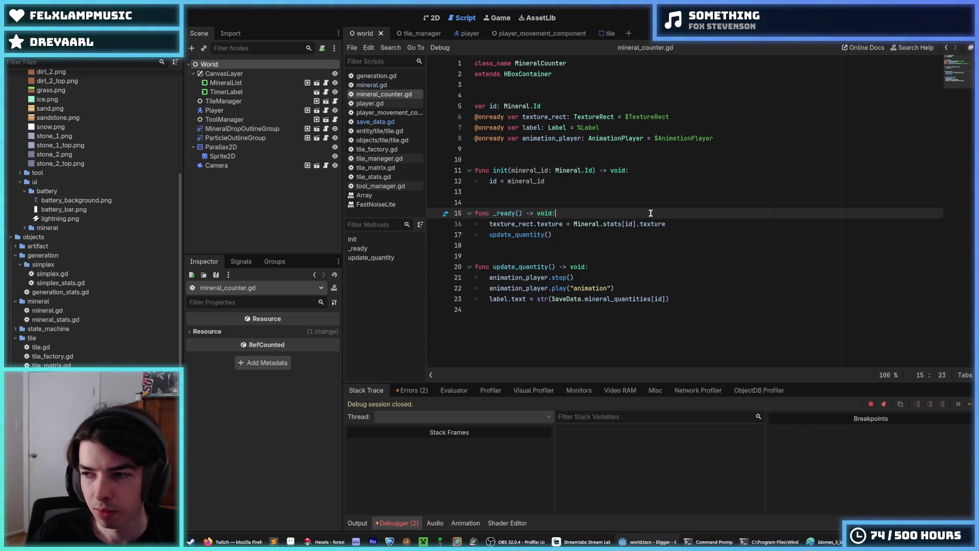
{"action": "key", "text": "ctrl+s"}
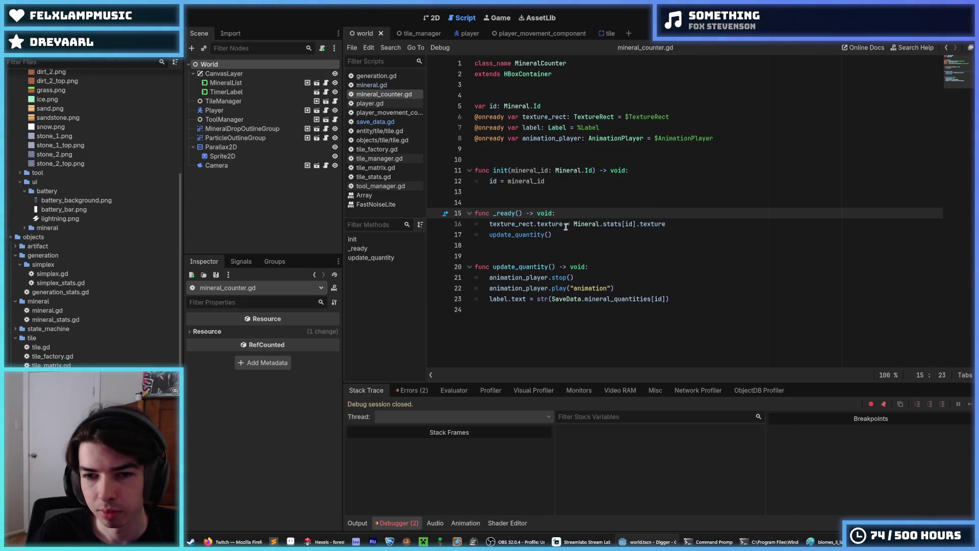
{"action": "double_click", "coordinate": [655, 224]}
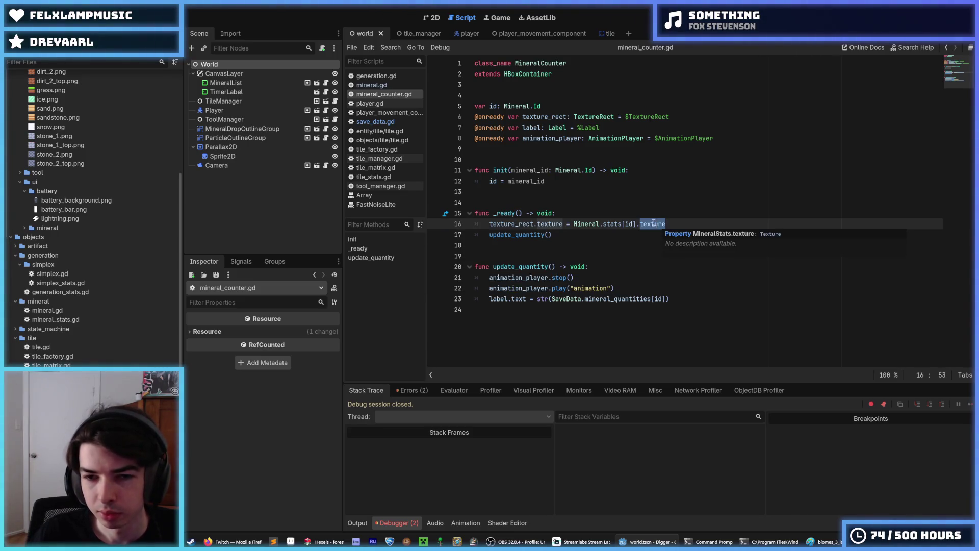
{"action": "left_click", "coordinate": [634, 214]}
{"action": "left_click", "coordinate": [412, 391]}
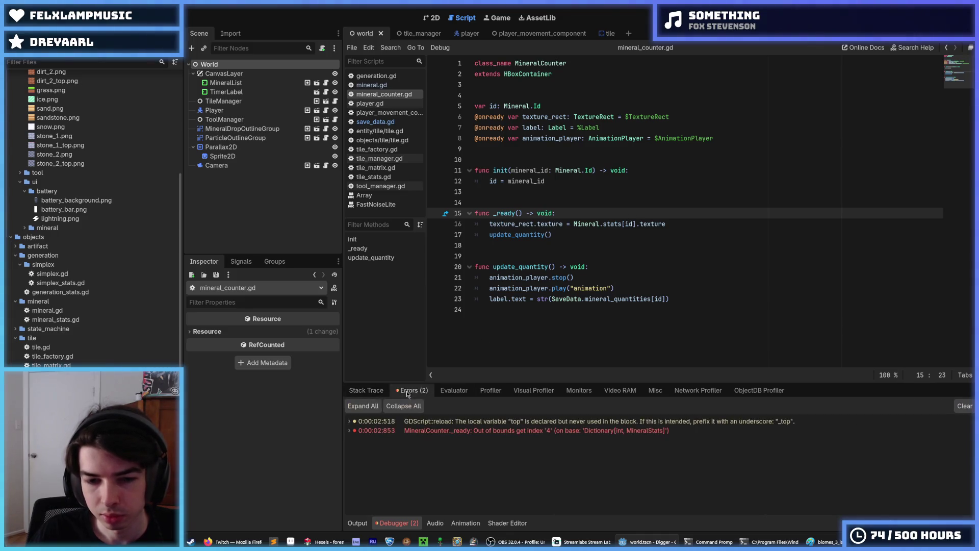
Jump to the erroring stats index, open mineral.gd's Id enum, then switch to the Steam store page.
{"action": "left_click", "coordinate": [443, 431]}
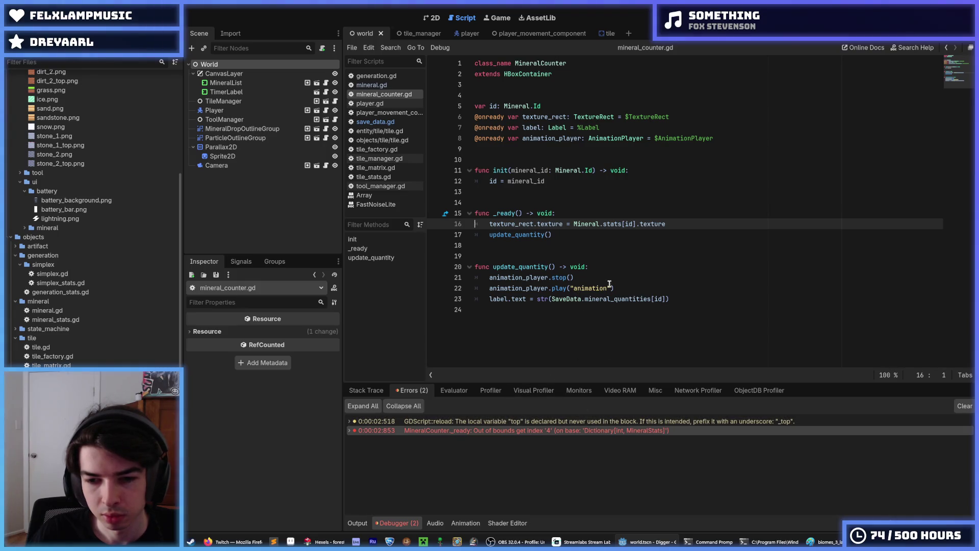
{"action": "double_click", "coordinate": [544, 223]}
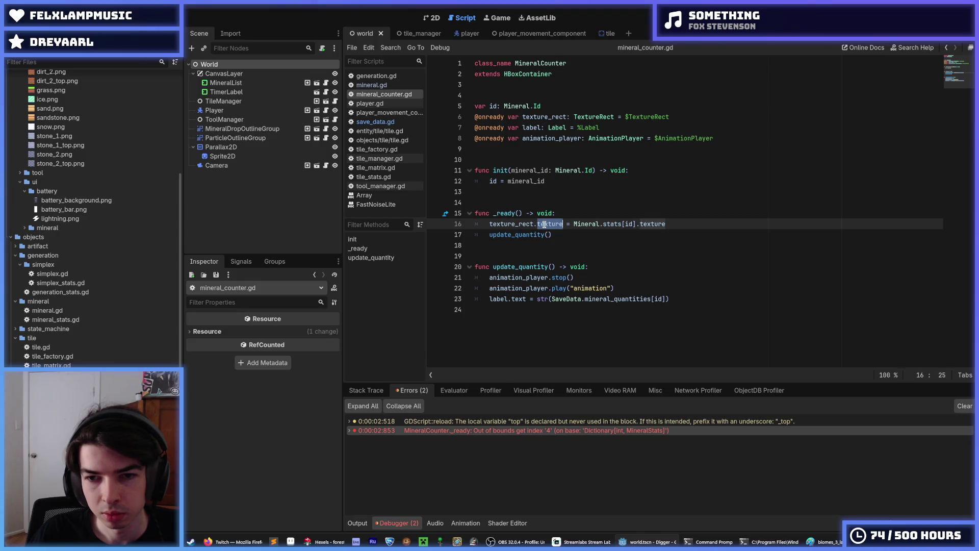
{"action": "double_click", "coordinate": [628, 223]}
{"action": "type", "text": "id"}
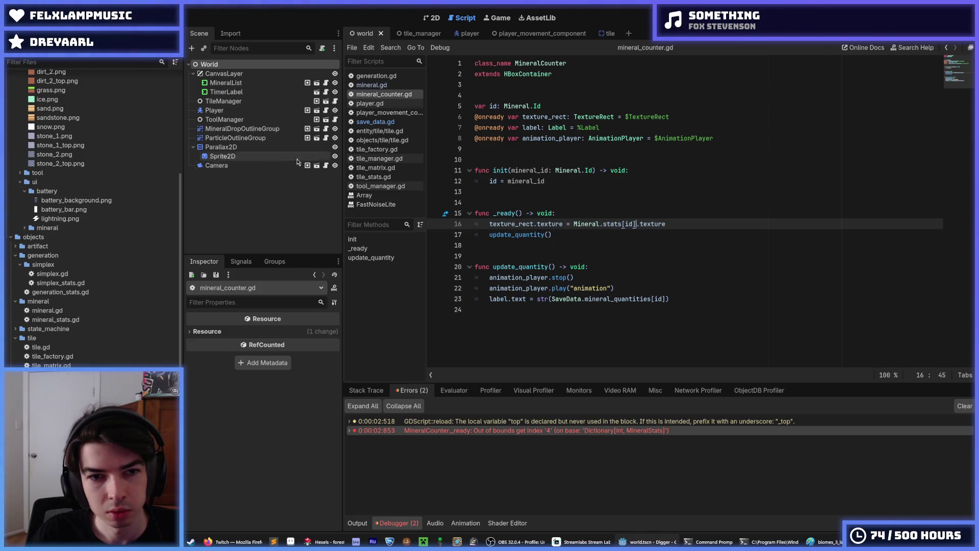
{"action": "left_click", "coordinate": [373, 85]}
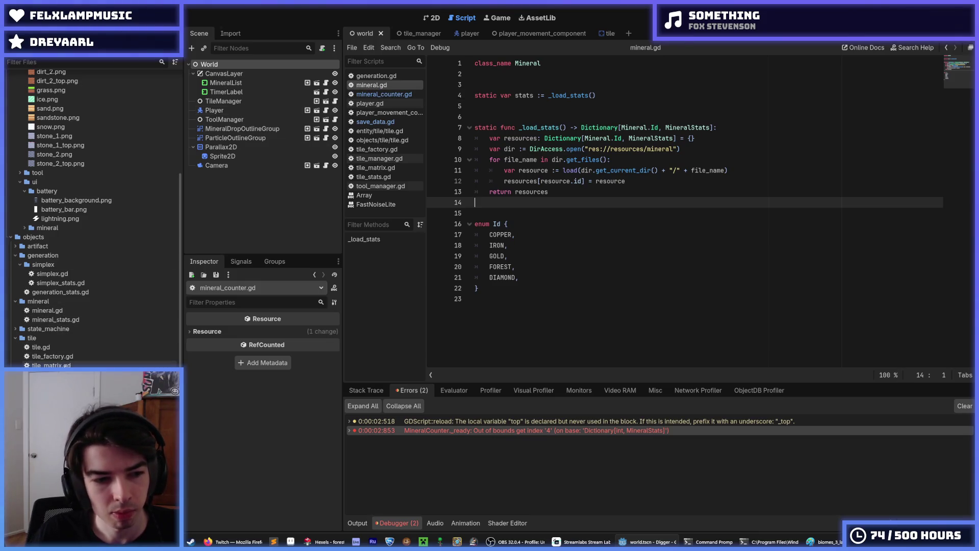
{"action": "scroll", "coordinate": [65, 329], "scroll_direction": "down", "scroll_amount": 5}
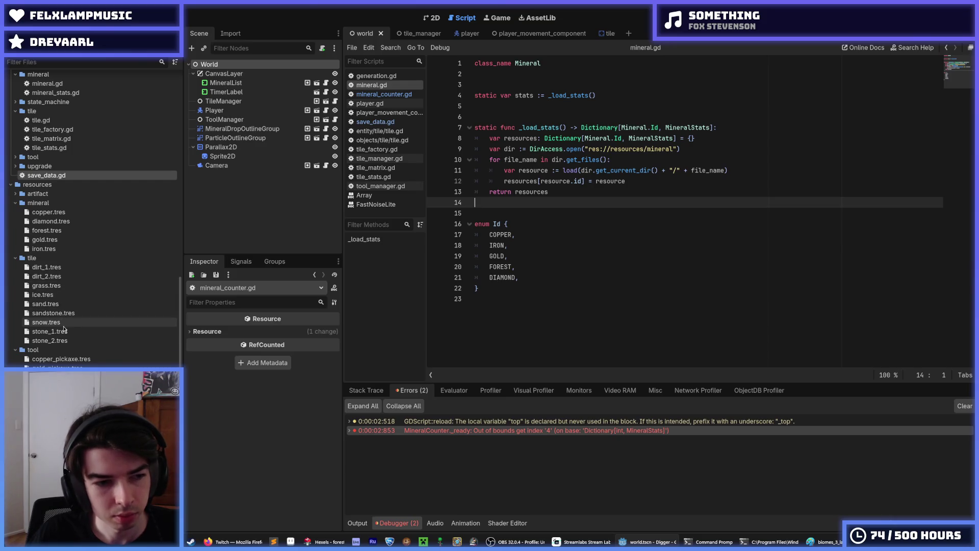
{"action": "scroll", "coordinate": [61, 295], "scroll_direction": "down", "scroll_amount": 8}
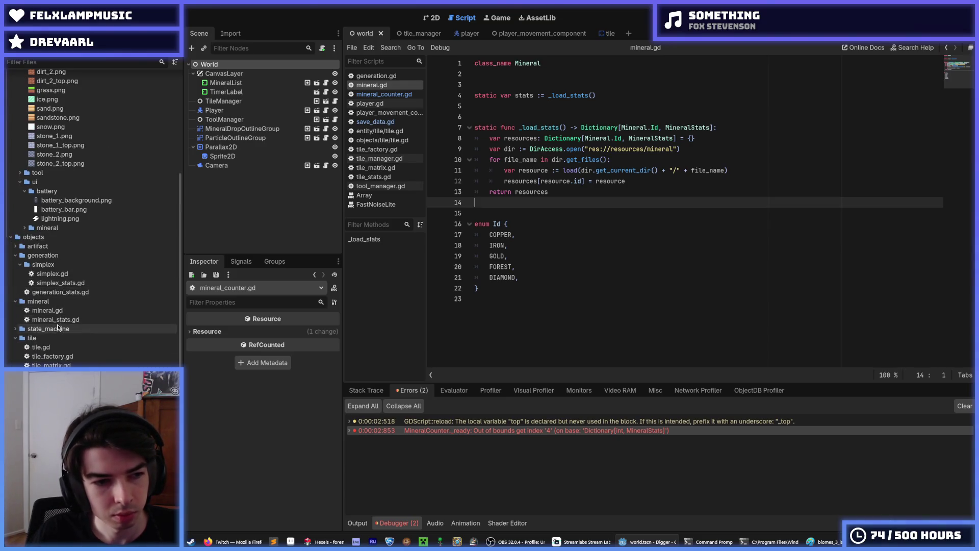
{"action": "key", "text": "alt+Tab"}
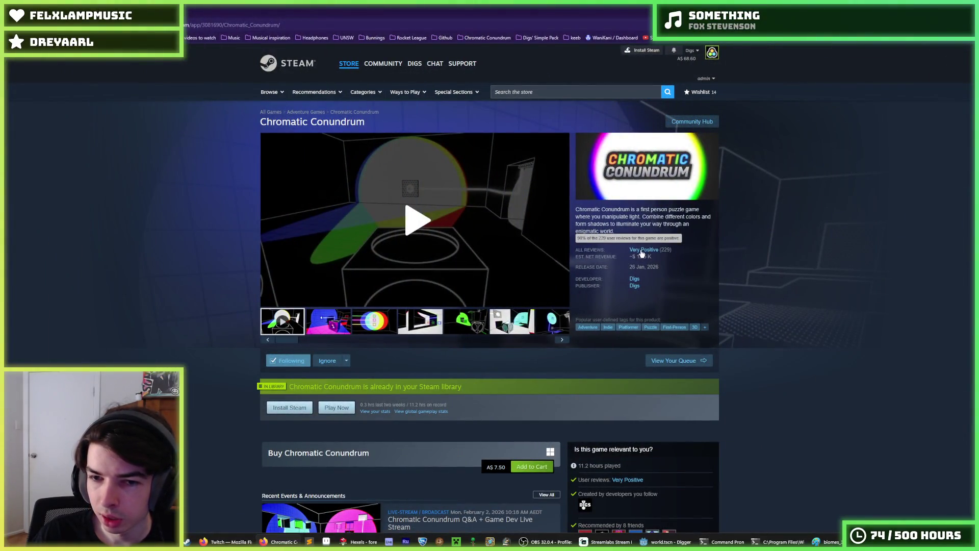
{"action": "scroll", "coordinate": [649, 252], "scroll_direction": "down", "scroll_amount": 4}
{"action": "scroll", "coordinate": [650, 259], "scroll_direction": "up", "scroll_amount": 2}
{"action": "scroll", "coordinate": [653, 265], "scroll_direction": "up", "scroll_amount": 2}
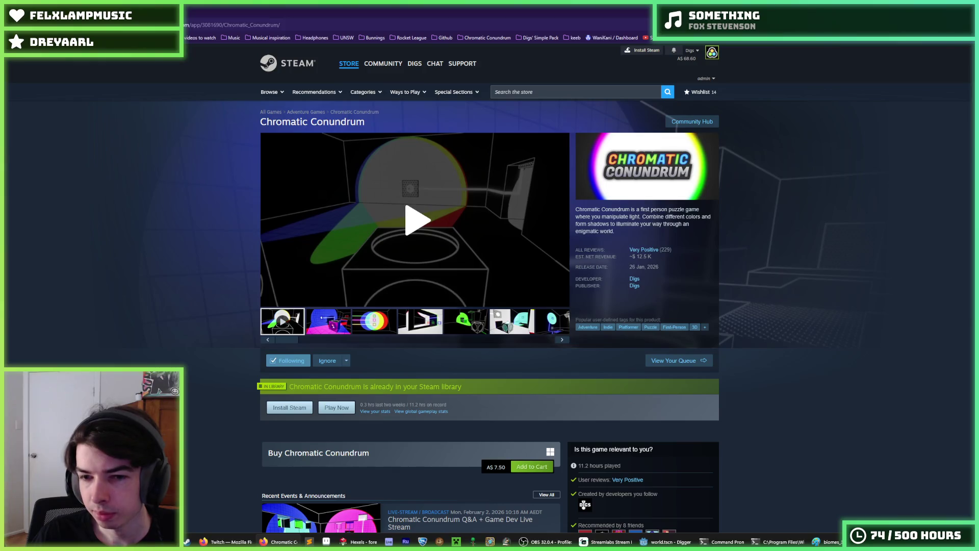
{"action": "key", "text": "alt+Tab"}
{"action": "left_click", "coordinate": [665, 278]}
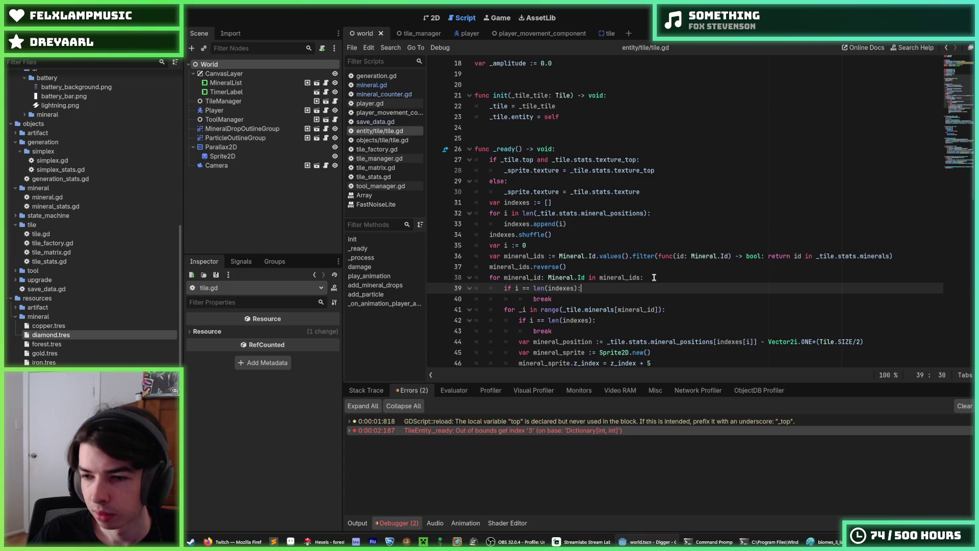
{"action": "left_click", "coordinate": [664, 290]}
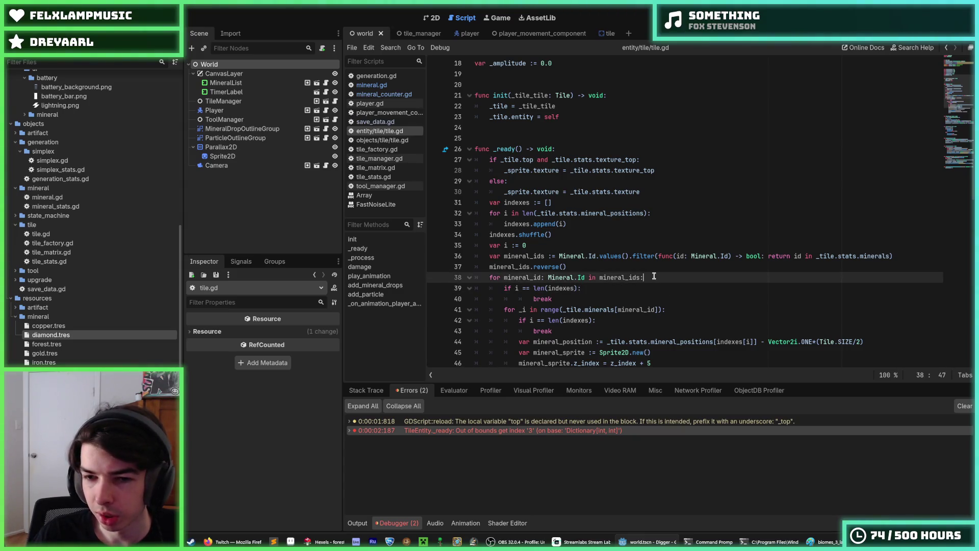
{"action": "left_click", "coordinate": [651, 283]}
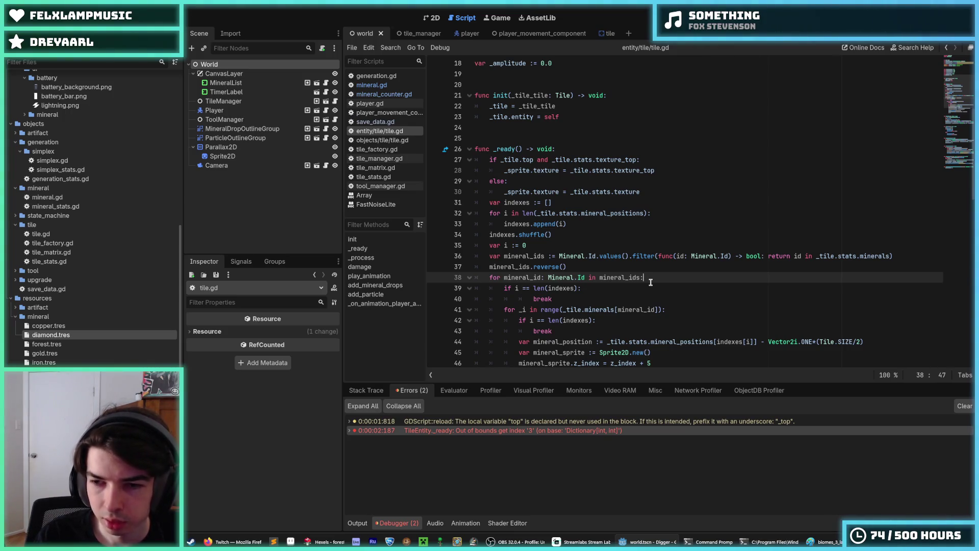
{"action": "key", "text": "Up"}
{"action": "key", "text": "Up"}
{"action": "key", "text": "End"}
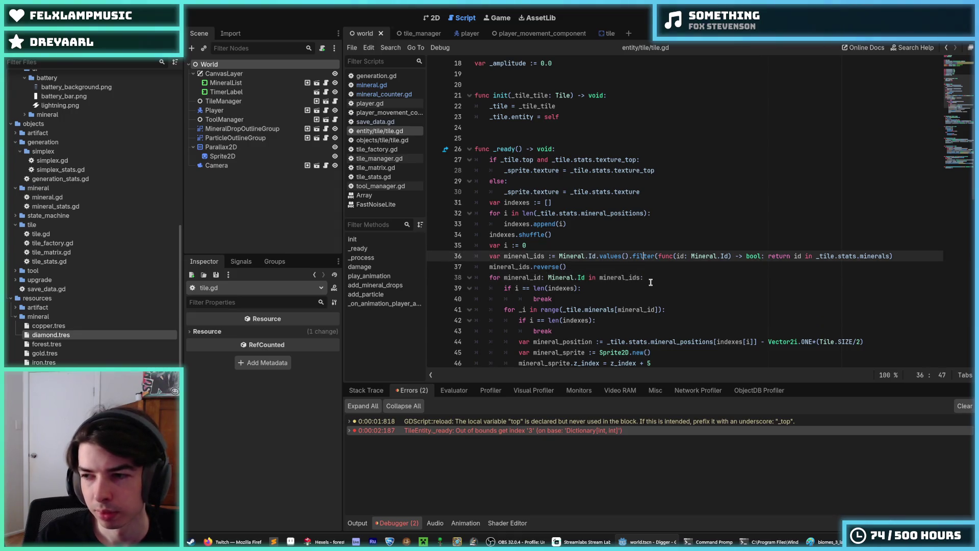